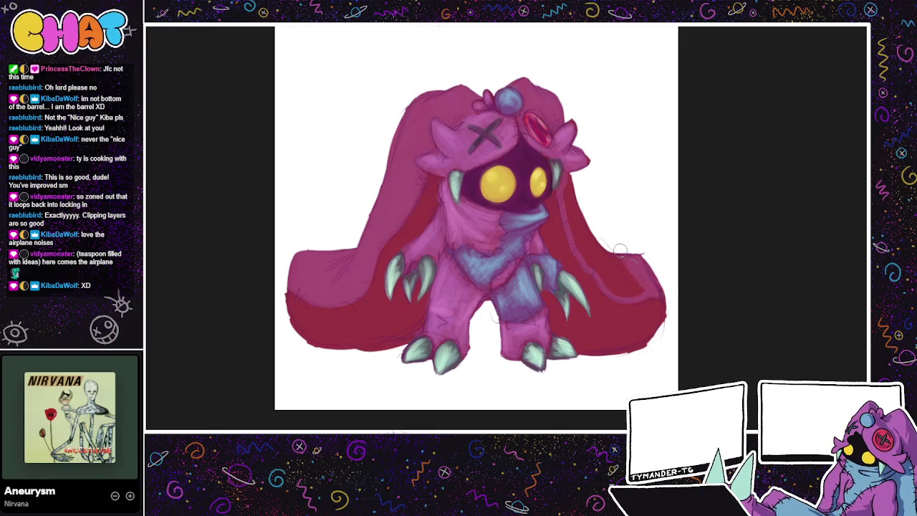
Step: Paint faint light-pink highlights along the cloak's right edge, then flip the canvas to check them
mouse_move(638, 258)
left_mouse_down()
mouse_move(617, 294)
mouse_move(571, 207)
mouse_move(610, 276)
left_mouse_up()
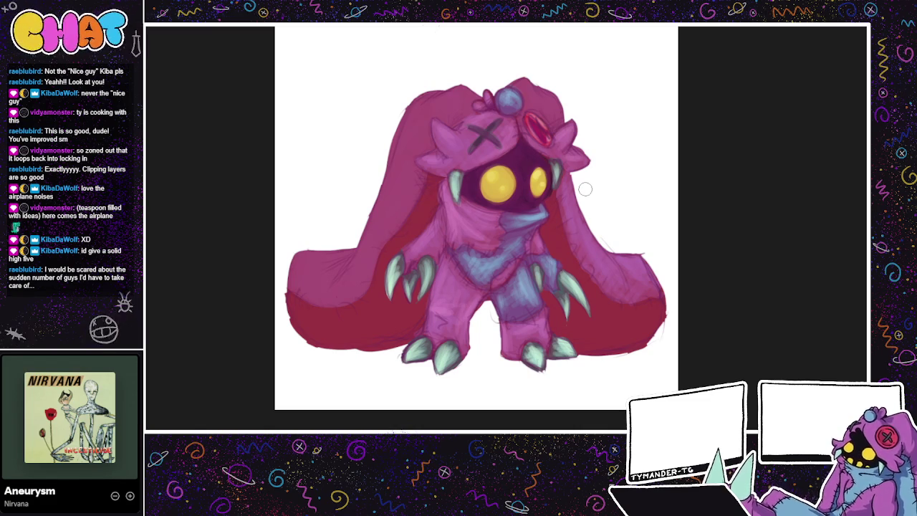
left_click_drag(532, 161, 567, 187)
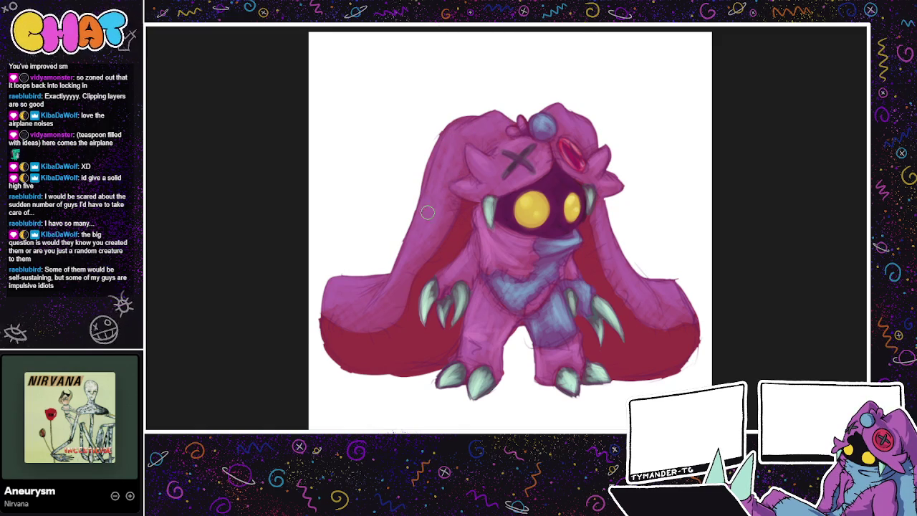
key("m")
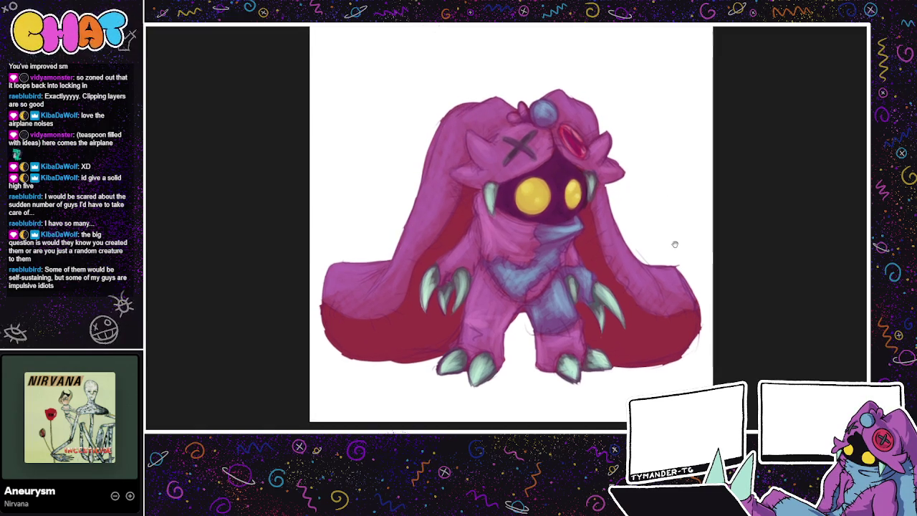
key("m")
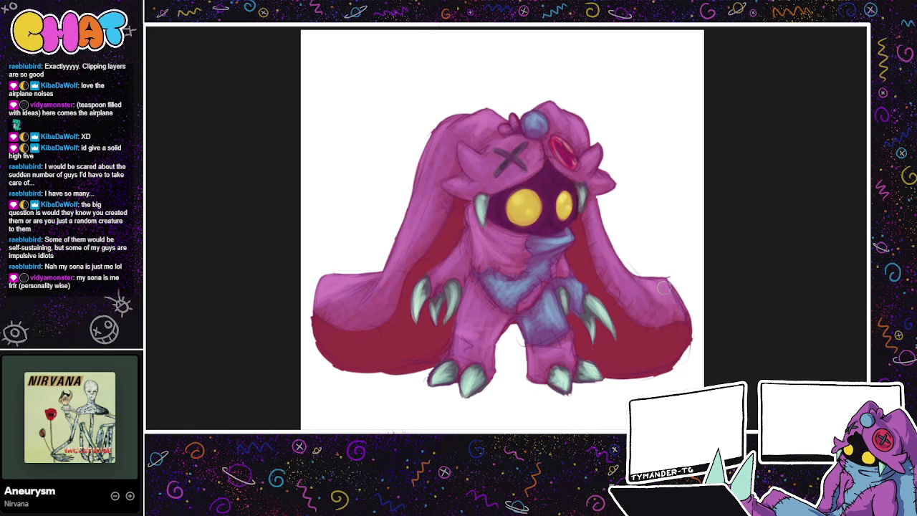
left_click_drag(645, 233, 639, 204)
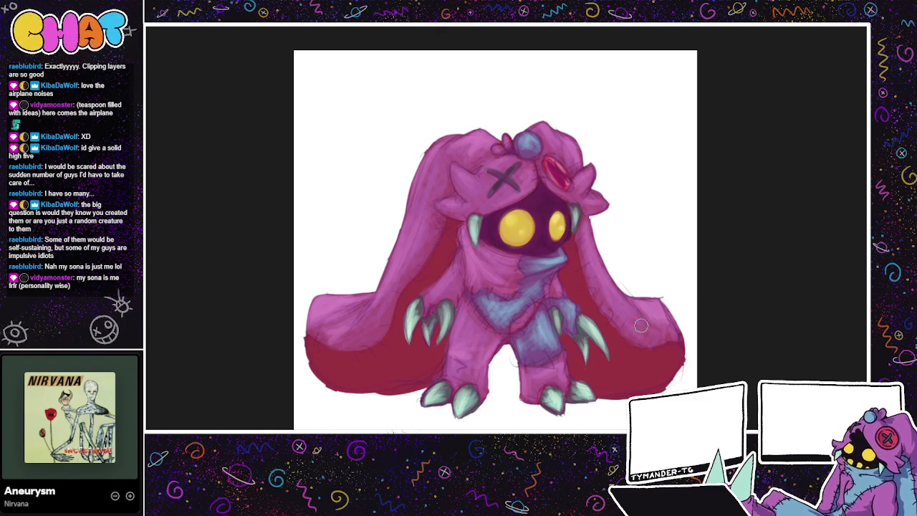
left_click_drag(682, 274, 635, 167)
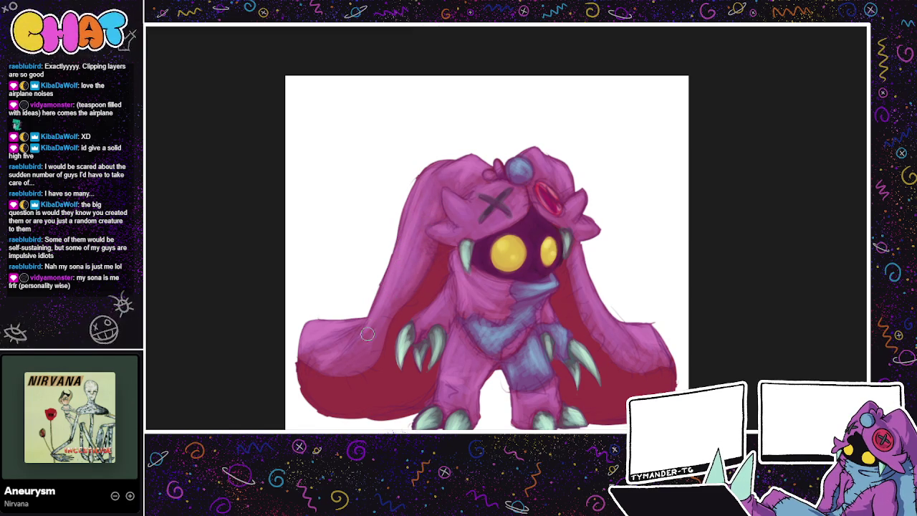
mouse_move(618, 274)
left_mouse_down()
mouse_move(616, 218)
mouse_move(650, 249)
left_mouse_up()
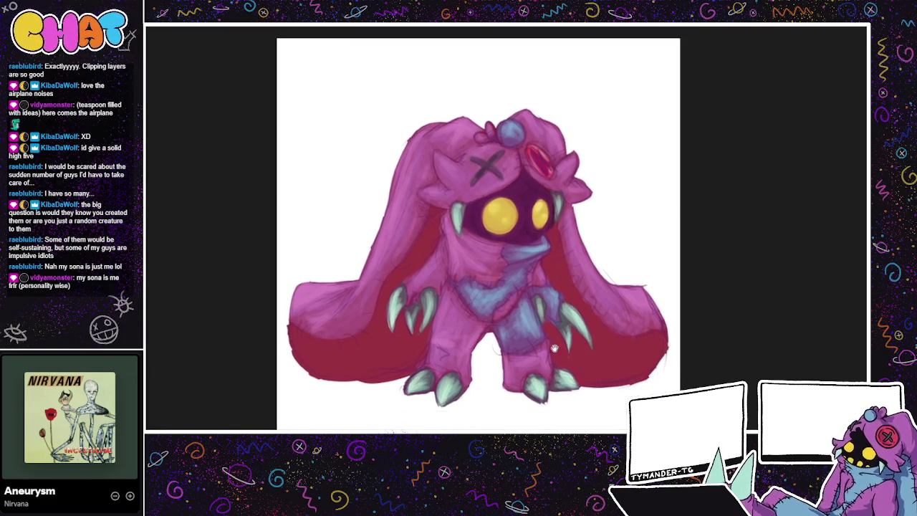
left_click_drag(592, 345, 539, 351)
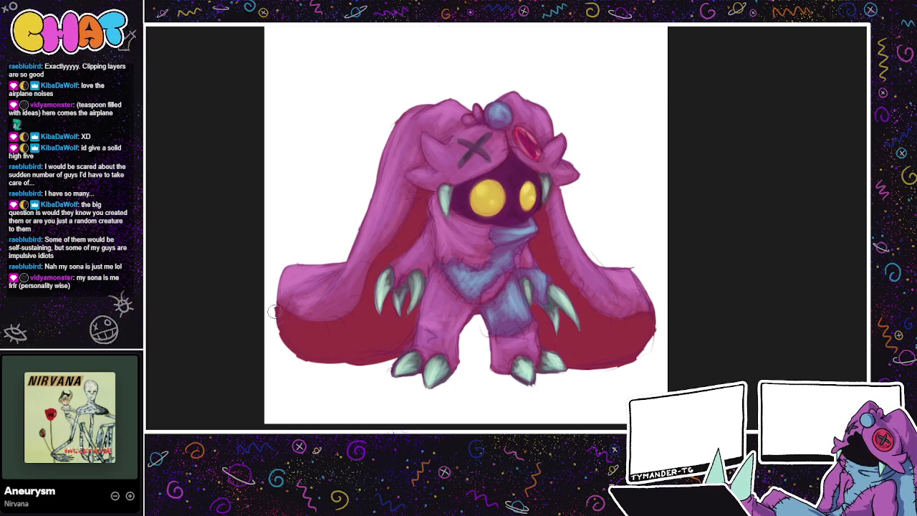
left_click_drag(278, 327, 317, 324)
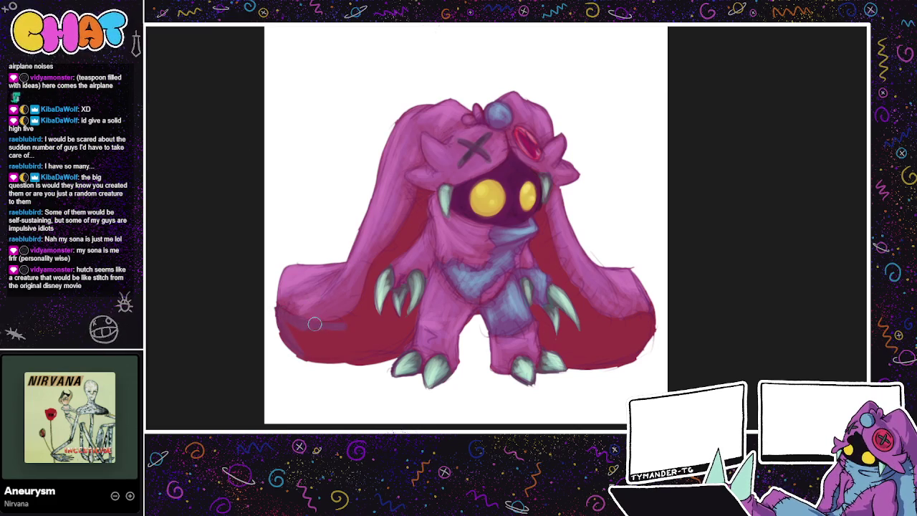
key("ctrl+z")
Step: Add a darker purple edge to the lower-left cape and cover the red streak and lower-left cape in pink
left_click_drag(282, 310, 340, 324)
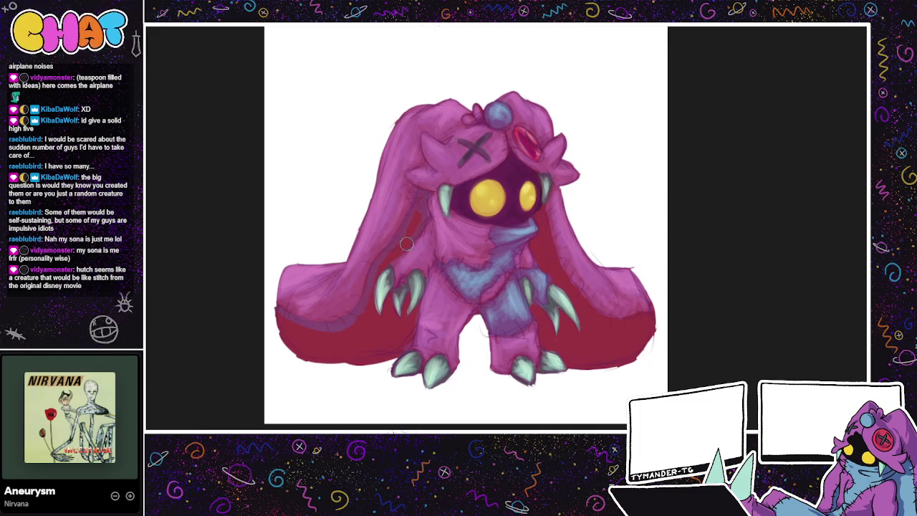
left_click_drag(414, 215, 408, 241)
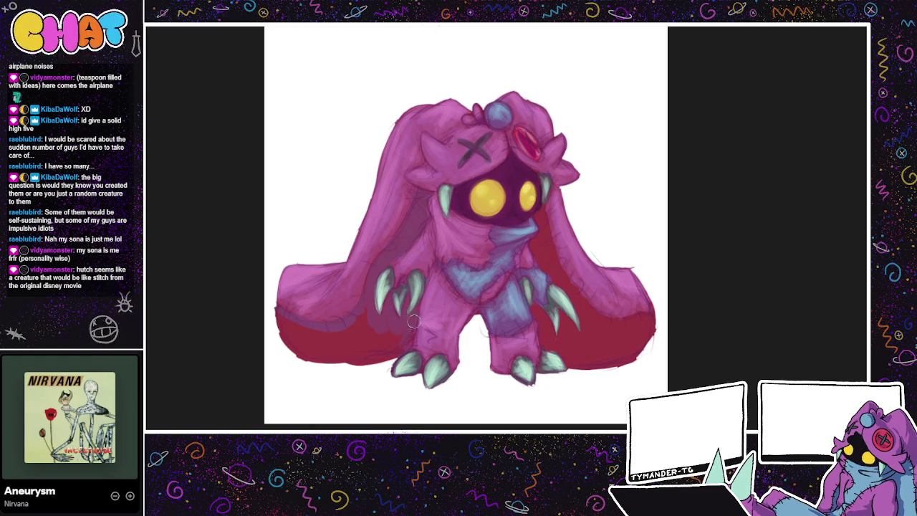
mouse_move(360, 341)
left_mouse_down()
mouse_move(343, 351)
mouse_move(337, 337)
mouse_move(326, 354)
mouse_move(281, 317)
mouse_move(305, 355)
mouse_move(308, 333)
left_mouse_up()
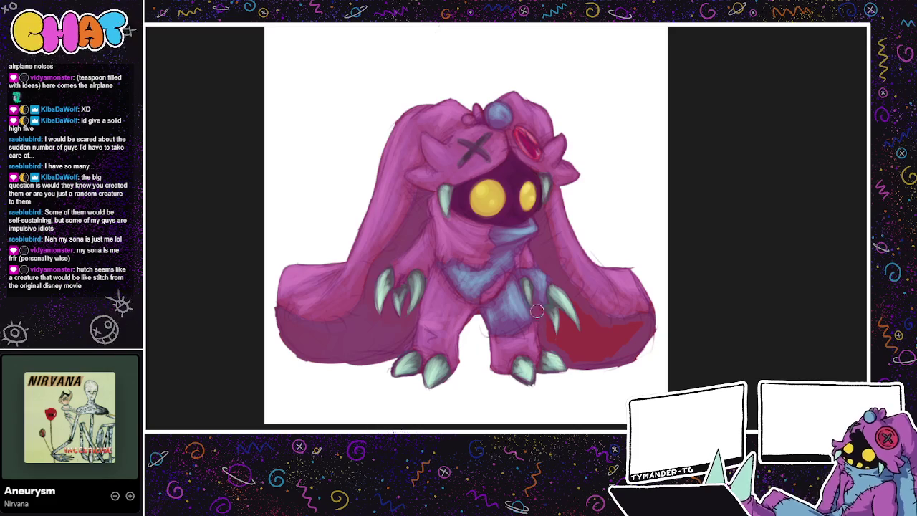
Step: Paint pink over the lower-right red patch, recentre the view, and start bluish-purple inner-ear shading
mouse_move(563, 314)
left_mouse_down()
mouse_move(585, 313)
mouse_move(593, 358)
mouse_move(609, 336)
mouse_move(647, 324)
left_mouse_up()
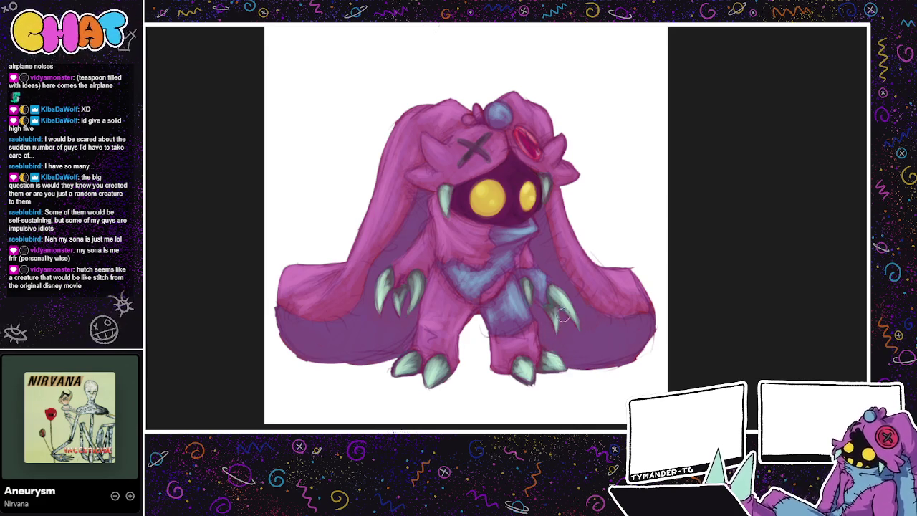
mouse_move(566, 329)
left_mouse_down()
mouse_move(664, 363)
mouse_move(669, 350)
left_mouse_up()
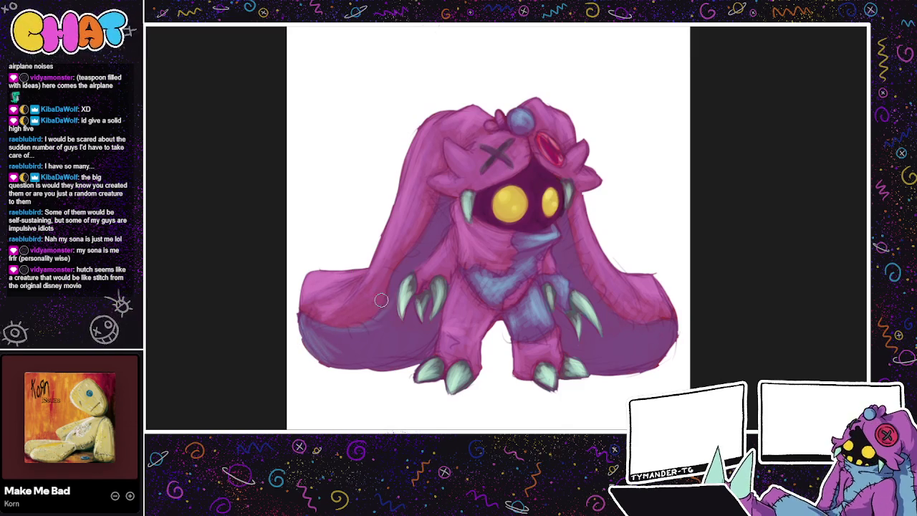
mouse_move(420, 244)
left_mouse_down()
mouse_move(441, 217)
mouse_move(408, 257)
left_mouse_up()
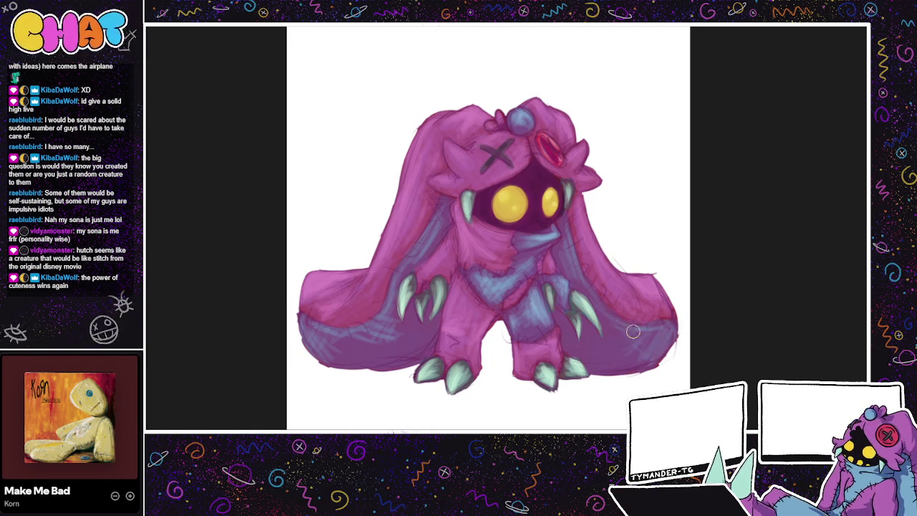
Step: Hatch blue-purple shading across the lower-right cape, lightening it with a bluer stroke
left_click_drag(625, 331, 678, 331)
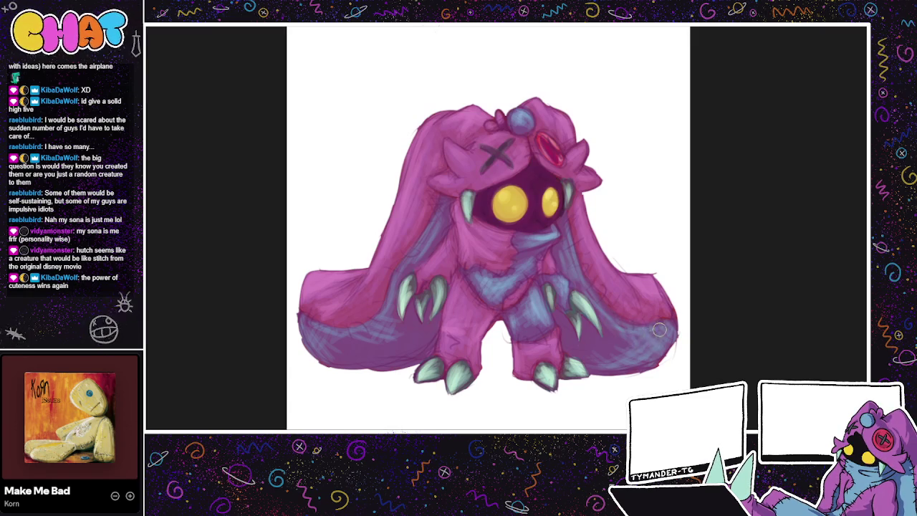
left_click_drag(643, 336, 636, 359)
Step: Repaint the lower-left cape with lighter blue strokes, then pan and tilt the canvas to review
mouse_move(349, 331)
left_mouse_down()
mouse_move(308, 333)
mouse_move(341, 355)
mouse_move(342, 375)
mouse_move(331, 345)
mouse_move(350, 346)
mouse_move(376, 367)
mouse_move(392, 362)
left_mouse_up()
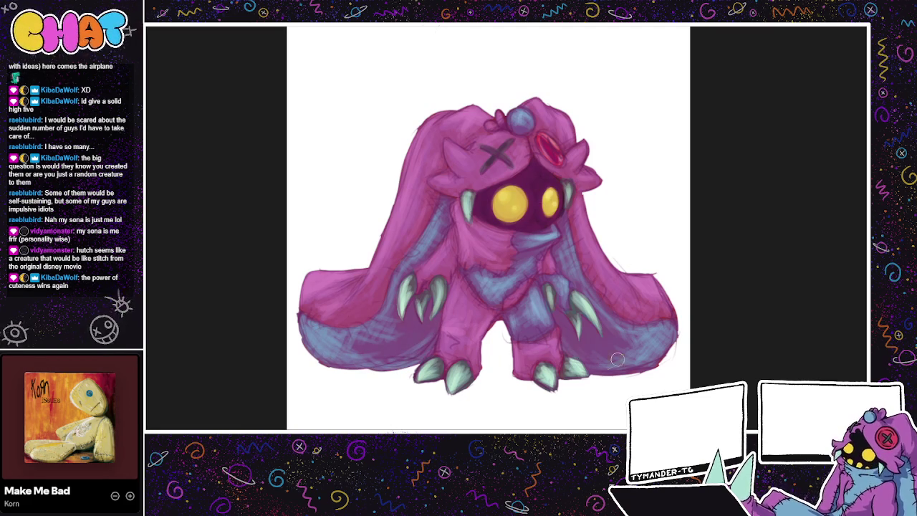
left_click_drag(584, 353, 556, 371)
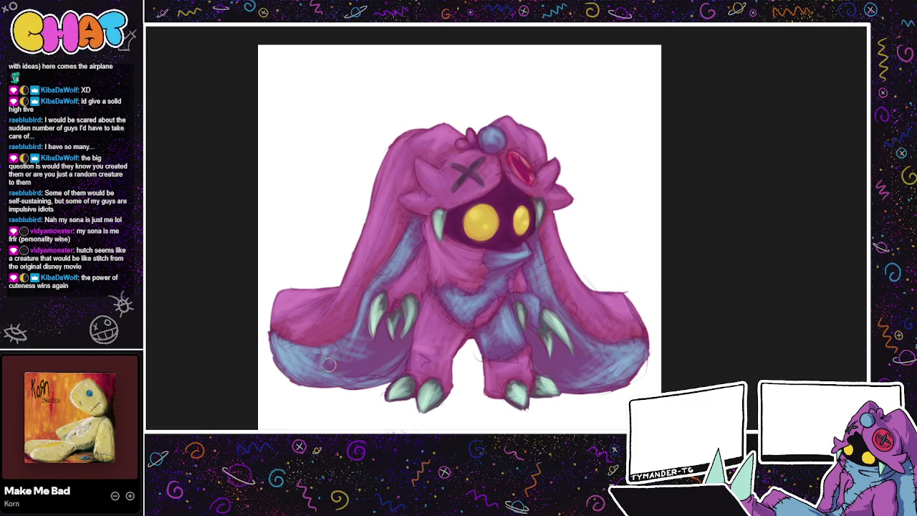
left_click_drag(417, 328, 651, 277)
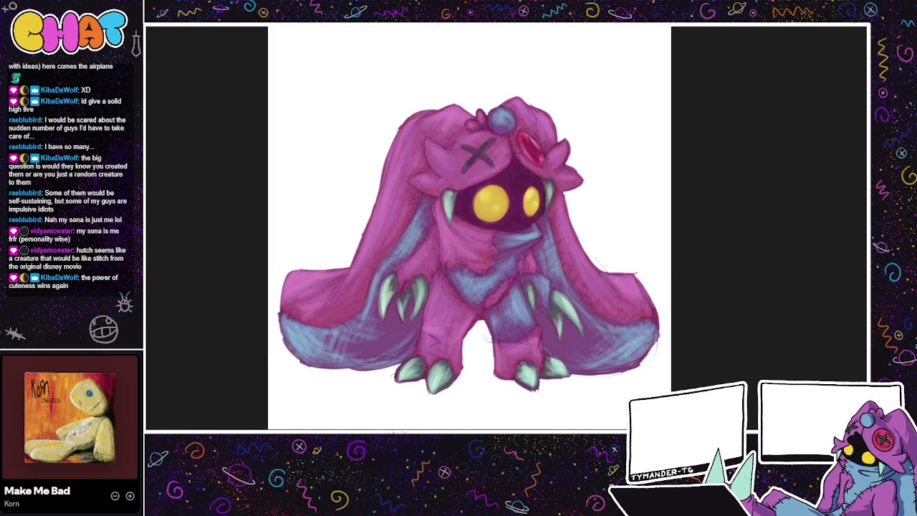
Step: Fill the silhouette dark red, delete all but the ears, and airbrush a mint glow around the claws
key("alt+BackSpace")
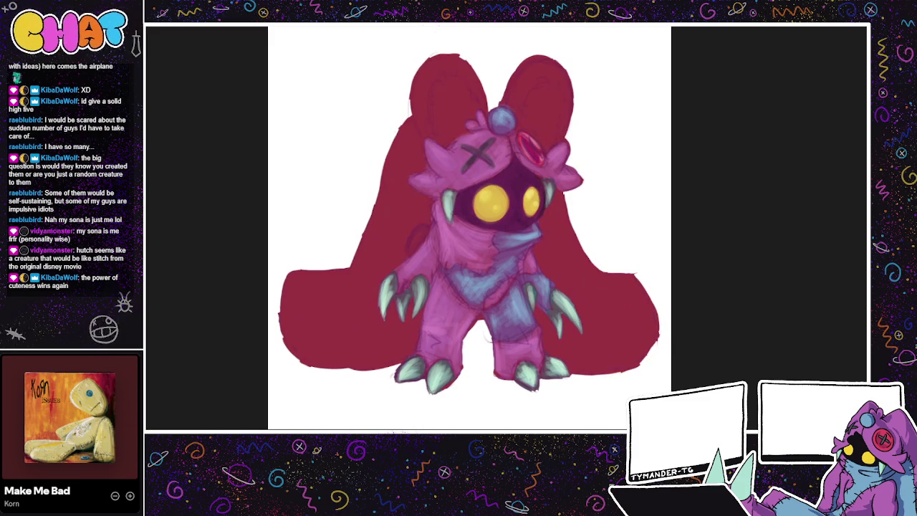
key("Delete")
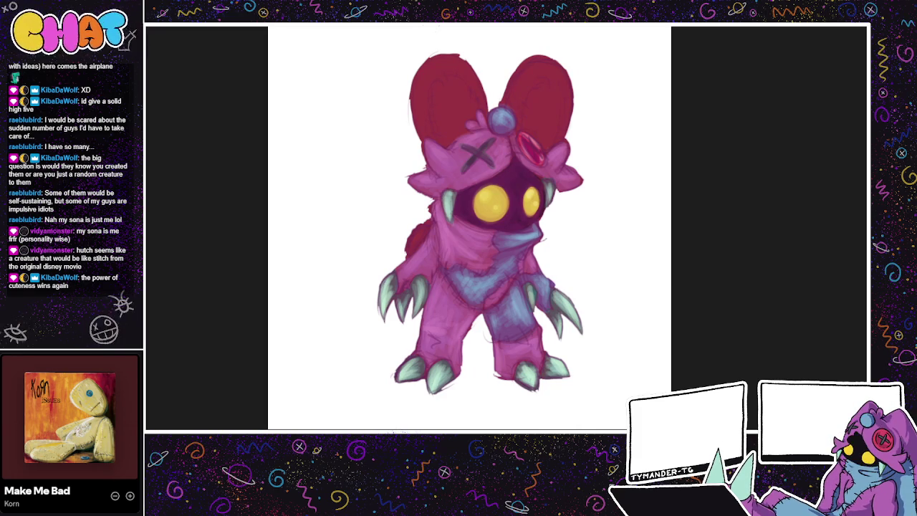
left_click_drag(541, 258, 477, 285)
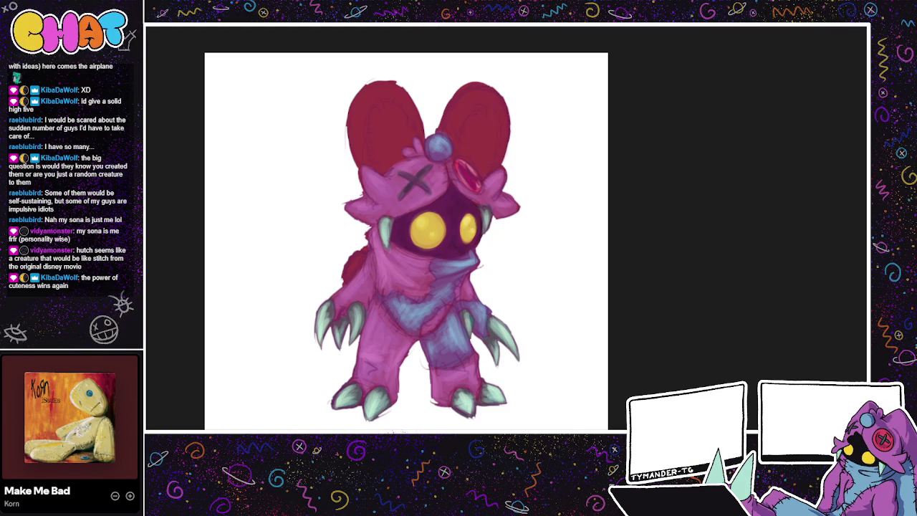
left_click_drag(502, 316, 513, 365)
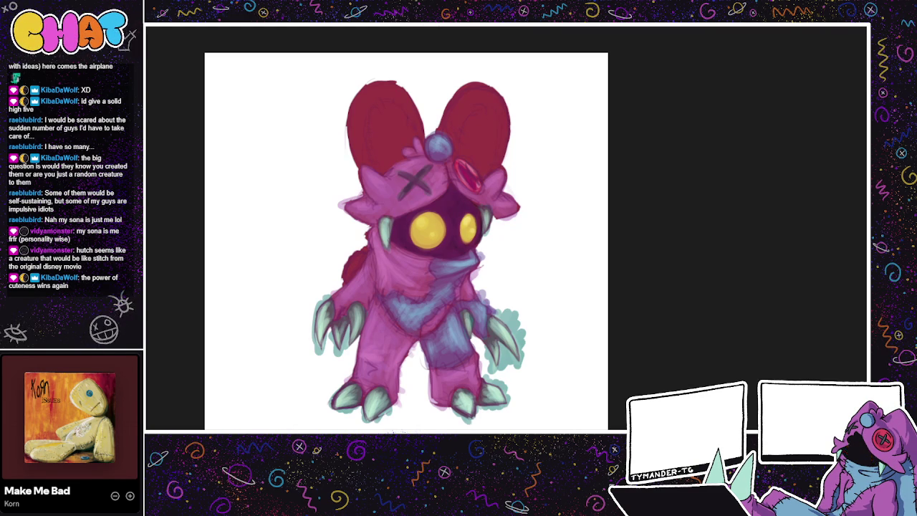
Step: Undo the teal claw glow and paint purple shading inside the left and right ears
key("ctrl+z")
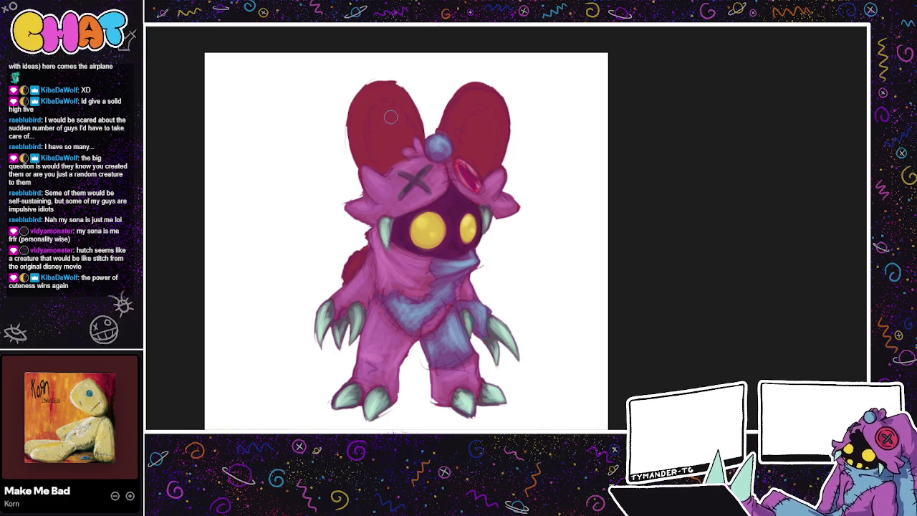
mouse_move(373, 156)
left_mouse_down()
mouse_move(382, 106)
mouse_move(410, 134)
left_mouse_up()
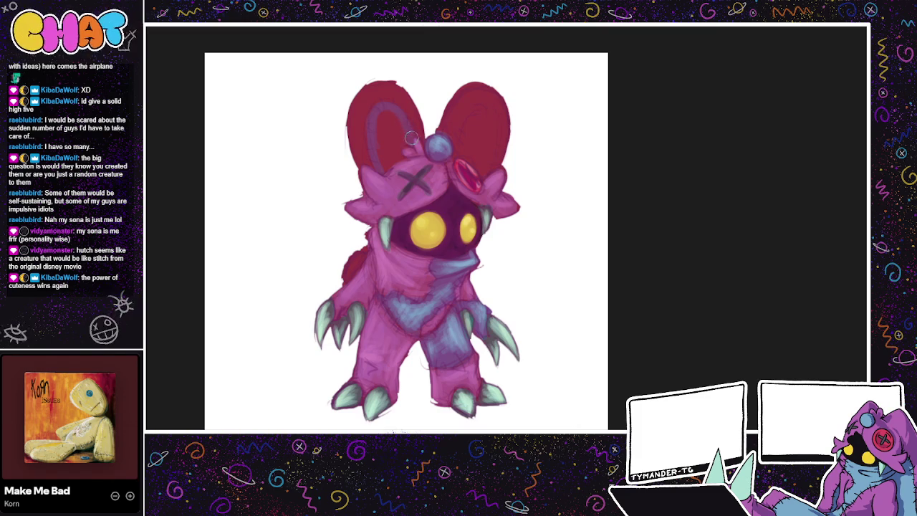
mouse_move(404, 157)
left_mouse_down()
mouse_move(385, 143)
mouse_move(383, 169)
left_mouse_up()
mouse_move(387, 115)
left_mouse_down()
mouse_move(390, 166)
mouse_move(394, 144)
left_mouse_up()
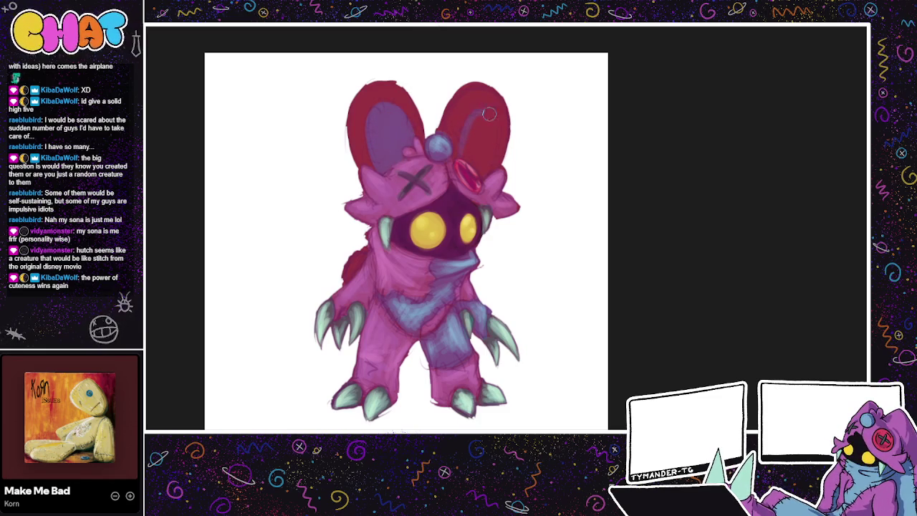
mouse_move(463, 143)
left_mouse_down()
mouse_move(494, 136)
mouse_move(484, 117)
mouse_move(483, 172)
left_mouse_up()
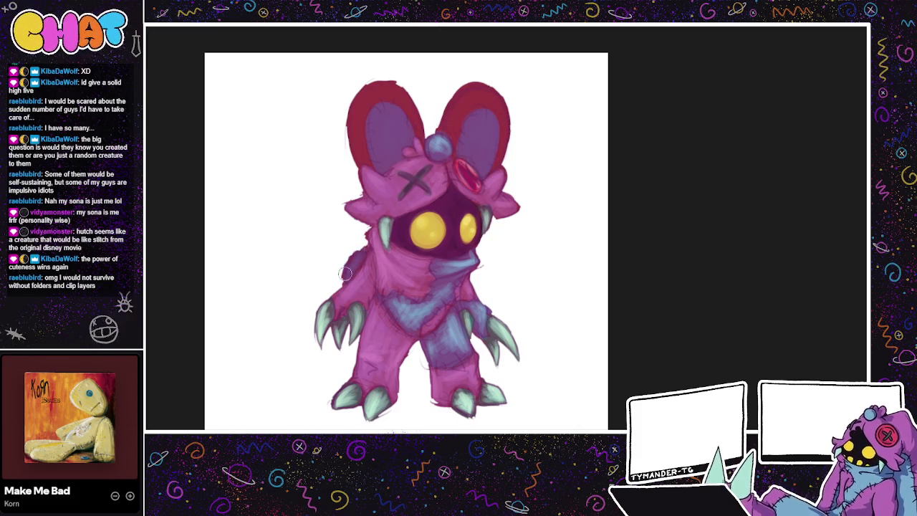
left_click_drag(557, 324, 592, 371)
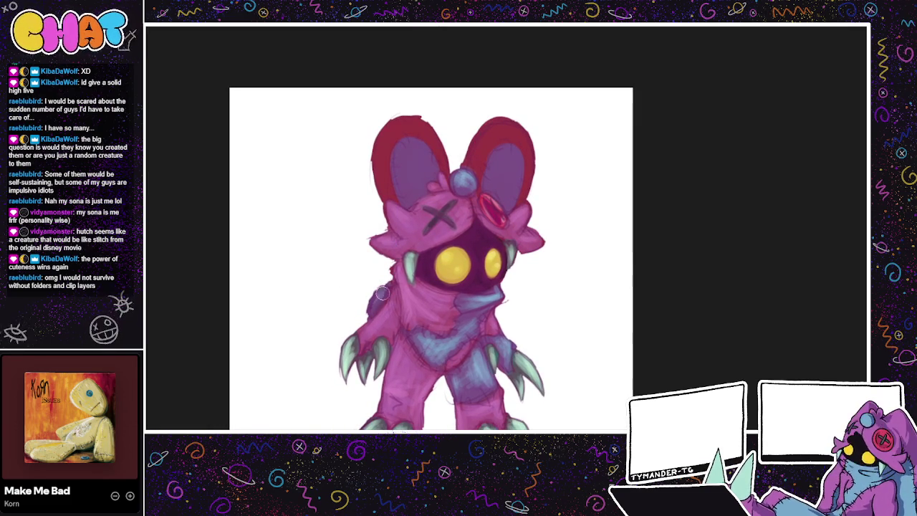
Step: Lighten the insides of both ears to lavender-blue, then pan toward the legs and claws
mouse_move(405, 164)
left_mouse_down()
mouse_move(402, 190)
mouse_move(396, 161)
mouse_move(432, 162)
mouse_move(398, 159)
mouse_move(423, 163)
mouse_move(404, 198)
mouse_move(417, 152)
left_mouse_up()
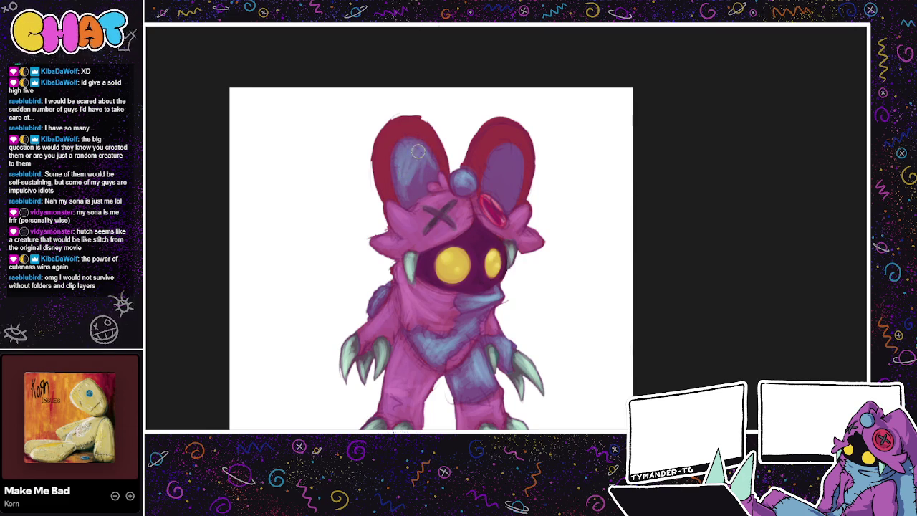
mouse_move(496, 167)
left_mouse_down()
mouse_move(522, 157)
mouse_move(488, 180)
mouse_move(505, 174)
mouse_move(491, 172)
mouse_move(513, 154)
mouse_move(498, 162)
mouse_move(523, 165)
mouse_move(517, 190)
mouse_move(485, 179)
mouse_move(489, 192)
left_mouse_up()
left_click_drag(423, 159, 403, 193)
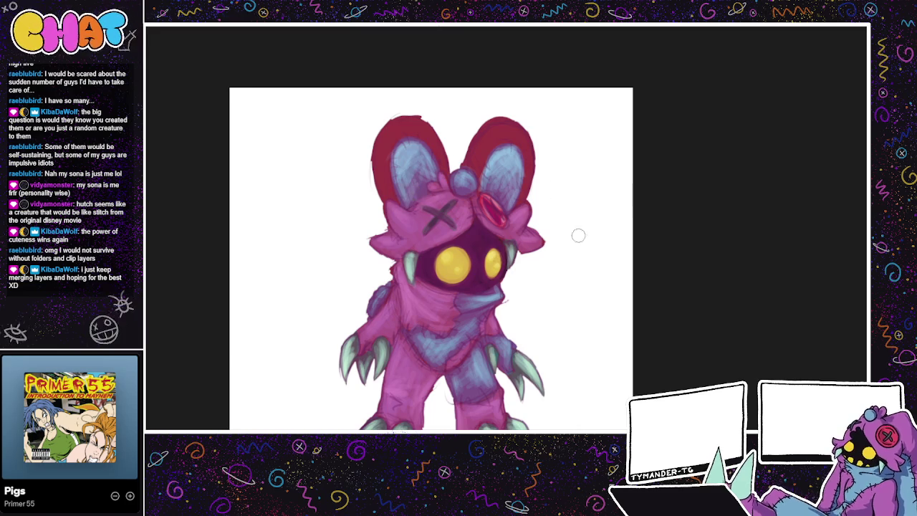
mouse_move(578, 304)
left_mouse_down()
mouse_move(647, 296)
mouse_move(622, 191)
mouse_move(631, 274)
left_mouse_up()
left_click_drag(617, 225, 609, 164)
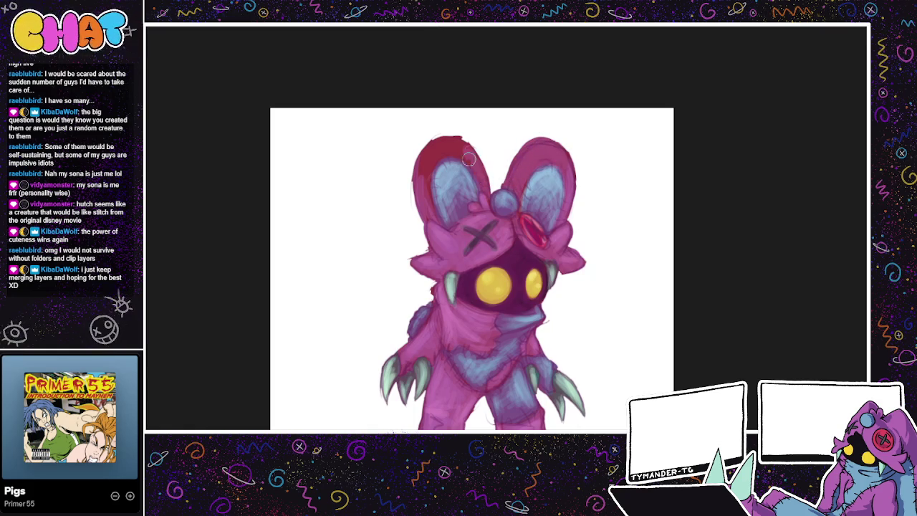
Step: Paint the left ear's red patch pink, then pan up to see the lower body
mouse_move(449, 145)
left_mouse_down()
mouse_move(432, 153)
mouse_move(428, 179)
left_mouse_up()
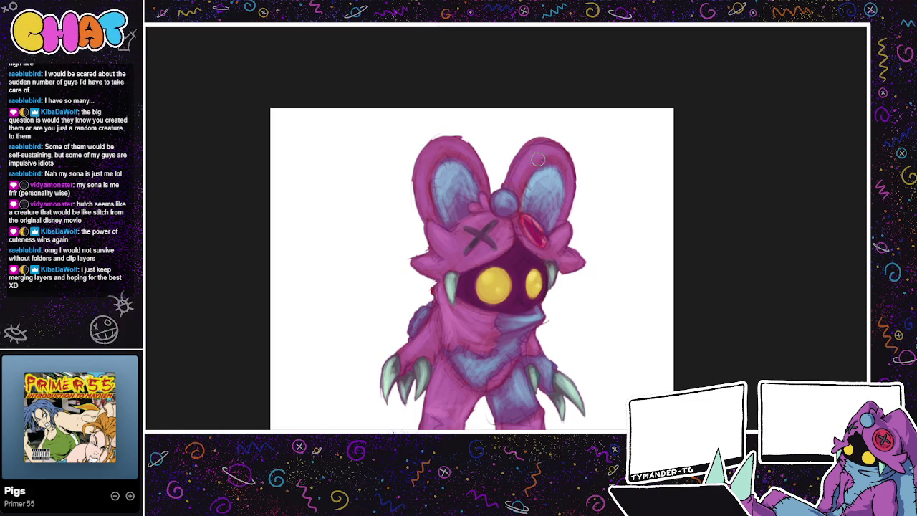
left_click_drag(609, 186, 622, 172)
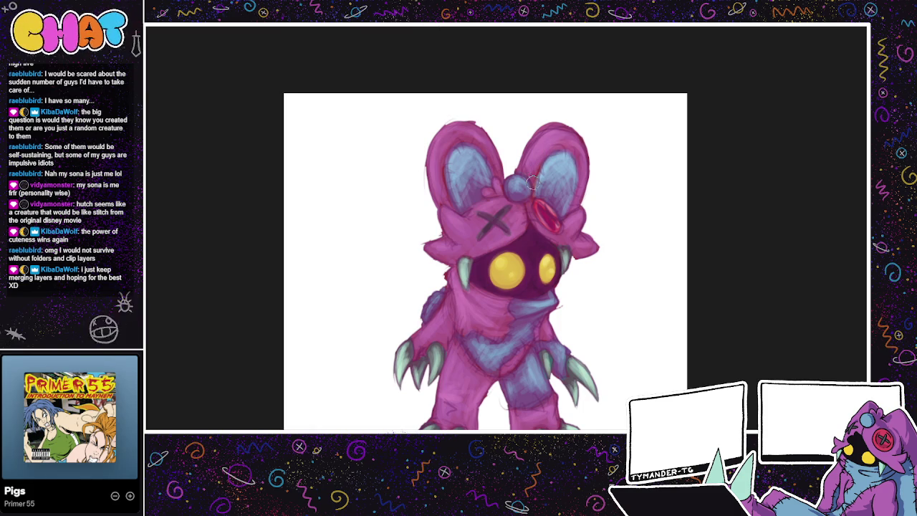
mouse_move(660, 466)
left_mouse_down()
mouse_move(691, 351)
mouse_move(660, 341)
left_mouse_up()
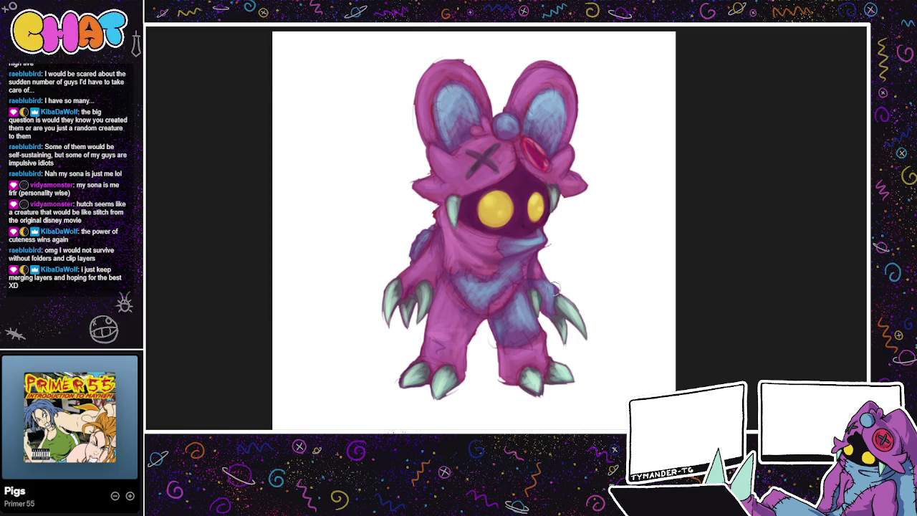
Step: Darken both legs with deeper pink strokes, then scroll and pan to review the drawing
left_click_drag(521, 363, 505, 376)
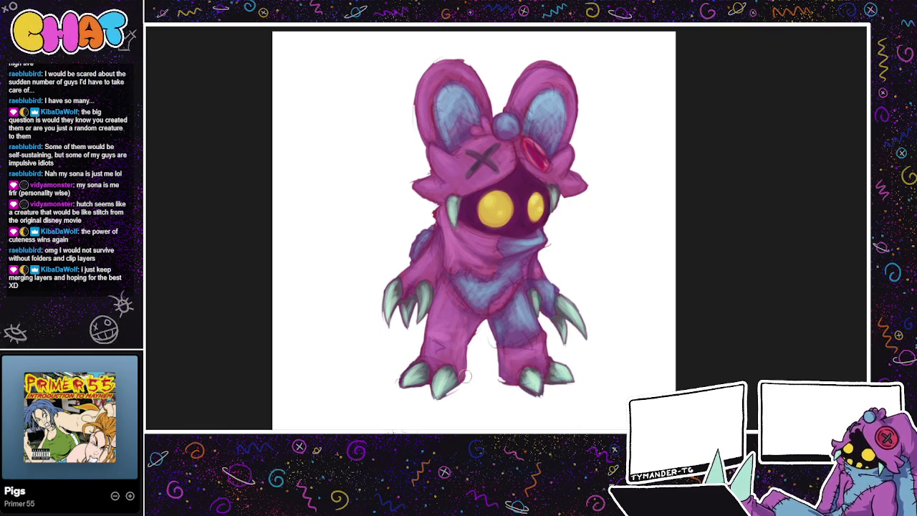
left_click_drag(459, 367, 464, 346)
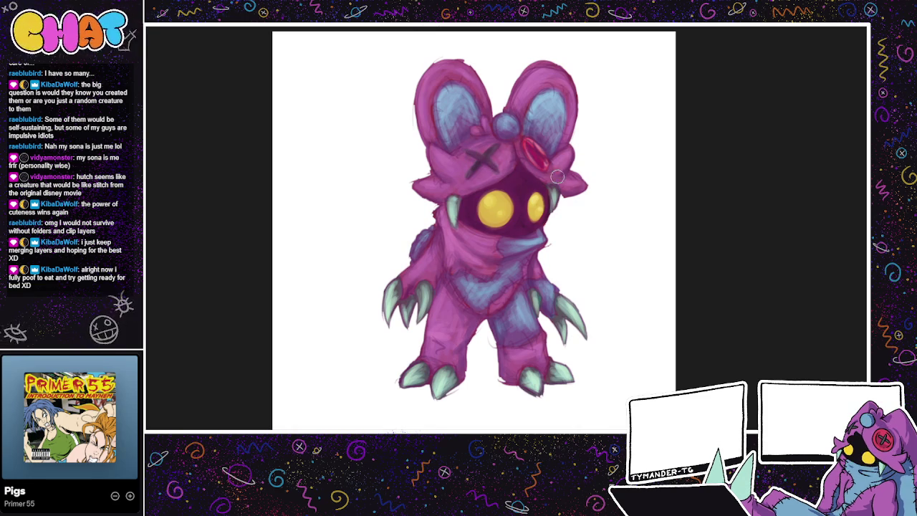
scroll(626, 258, "down", 2)
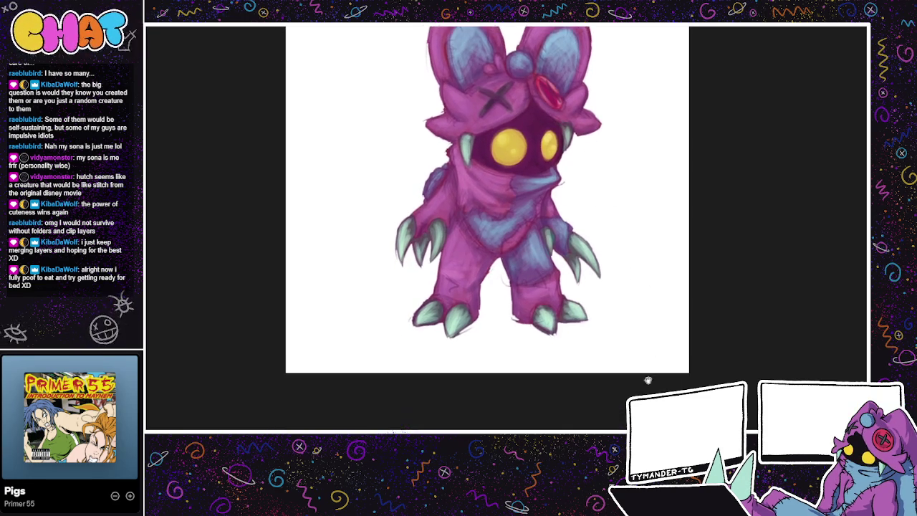
left_click_drag(653, 350, 662, 377)
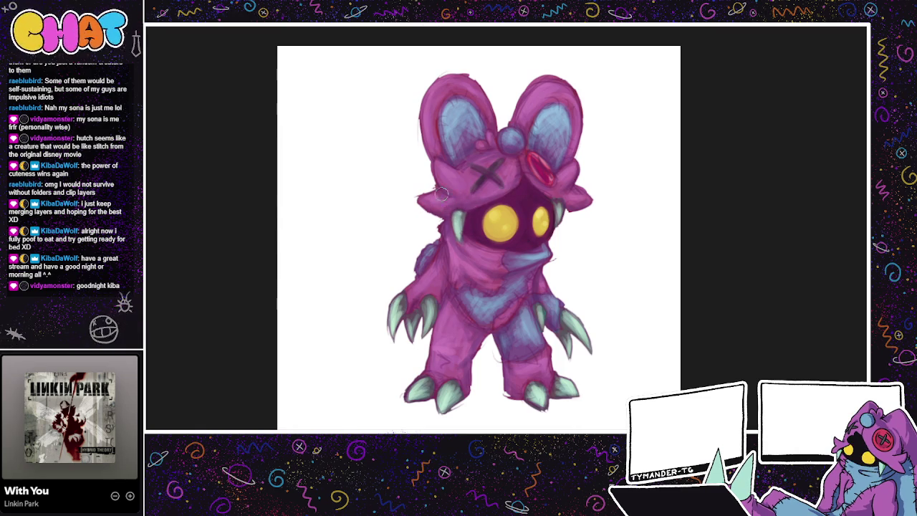
left_click_drag(633, 324, 629, 307)
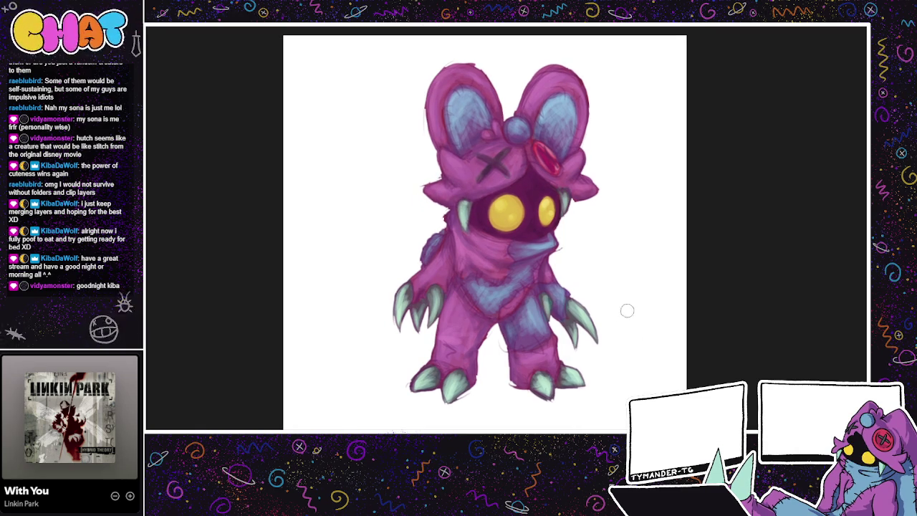
mouse_move(616, 360)
left_mouse_down()
mouse_move(647, 342)
mouse_move(669, 358)
left_mouse_up()
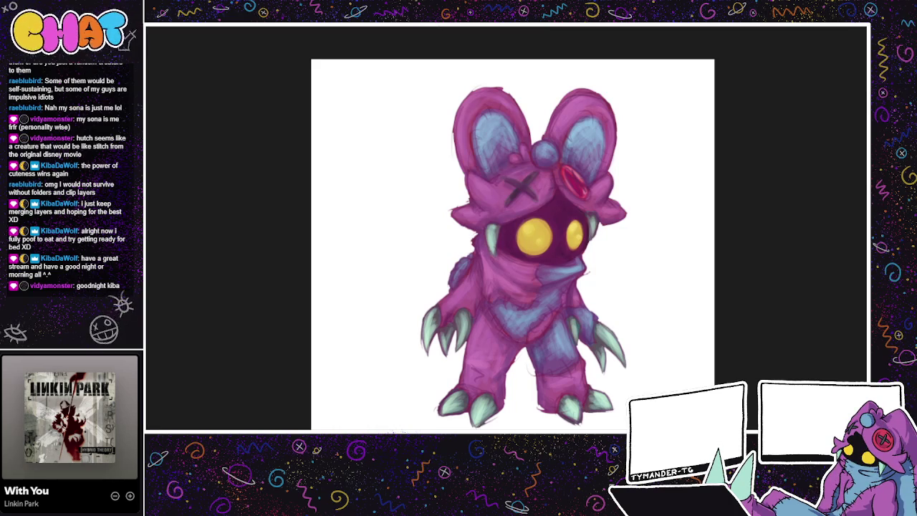
Step: Step back and forth through the undo history to compare the cape sketch with the painted cape
key("ctrl+z")
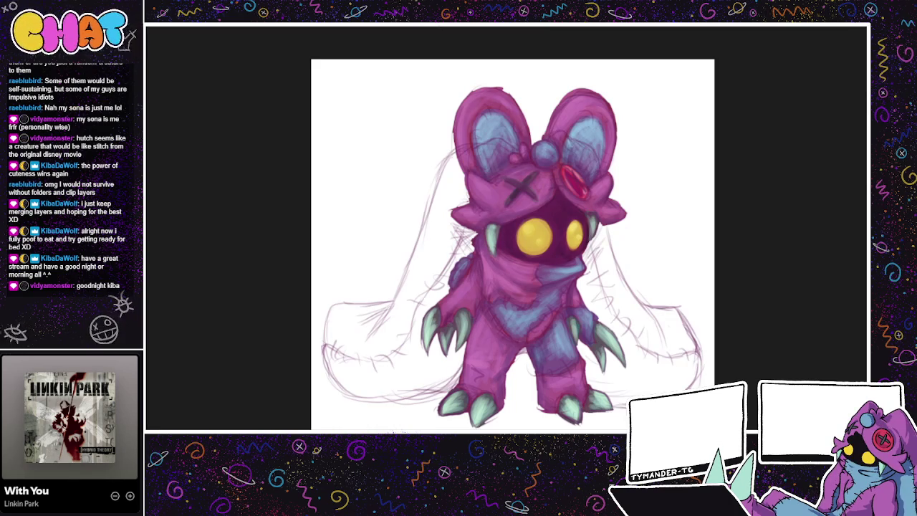
key("ctrl+z")
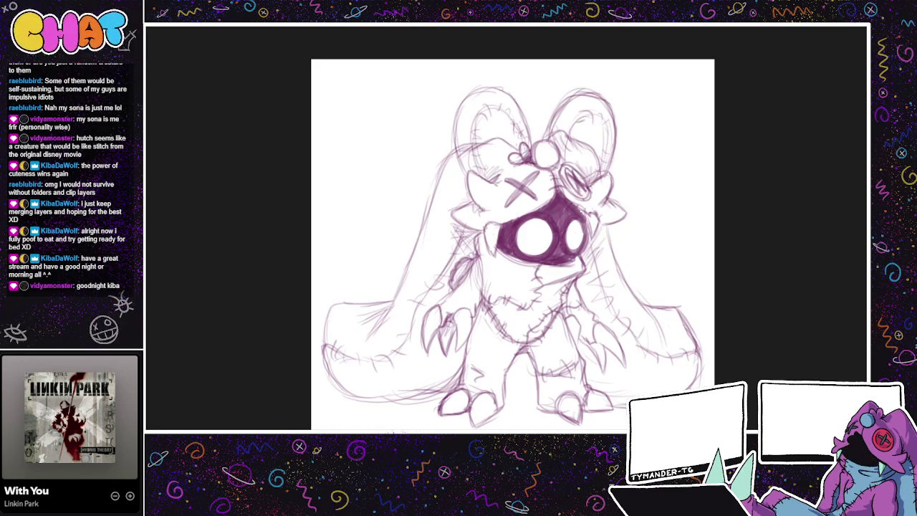
key("ctrl+y")
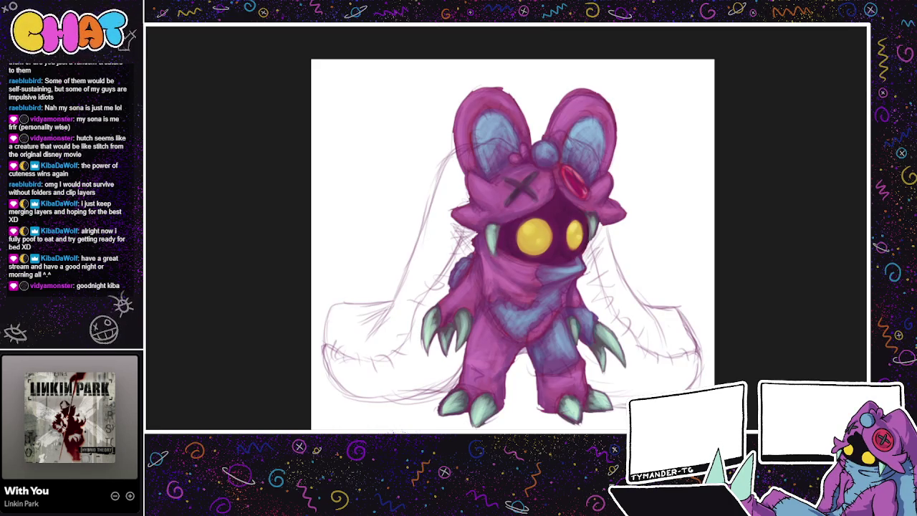
key("ctrl+y")
key("ctrl+z")
key("ctrl+y")
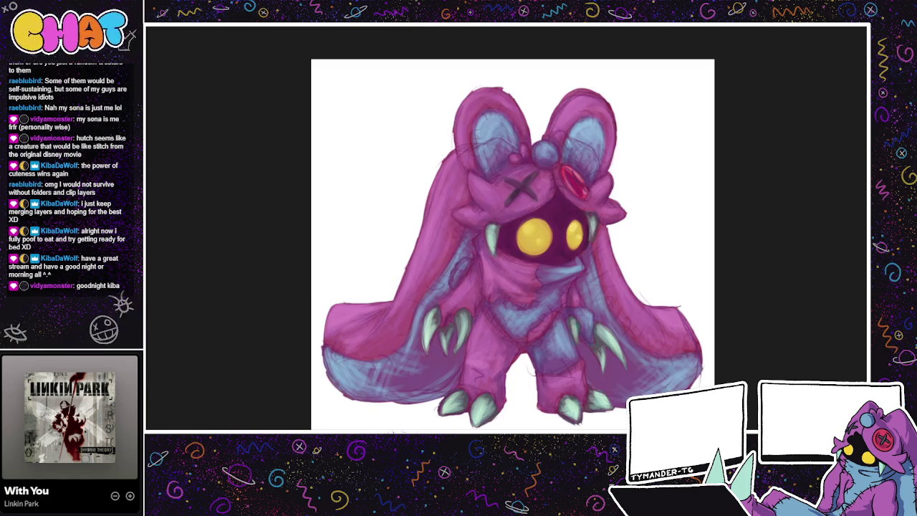
key("ctrl+z")
key("ctrl+y")
key("ctrl+z")
key("ctrl+y")
key("ctrl+z")
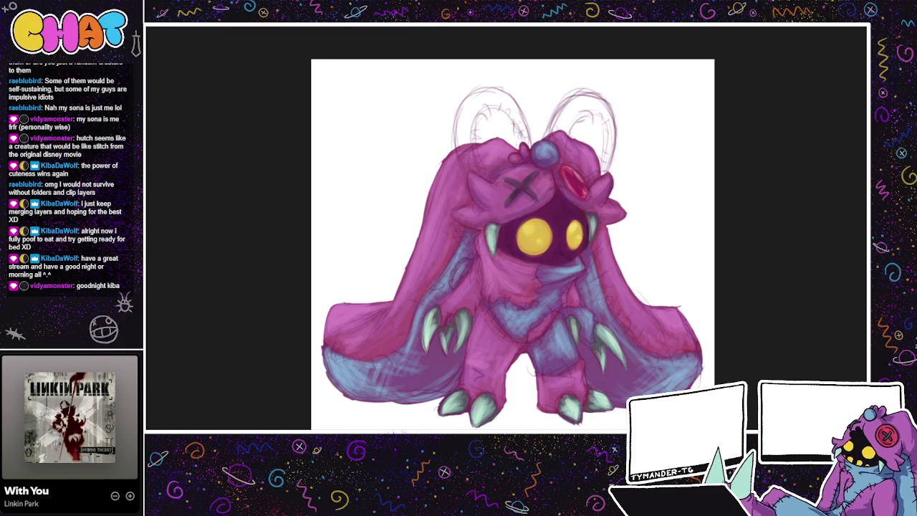
Step: Hide the grey sketch lines above the head and darken the lower-left cloak shading
key("Delete")
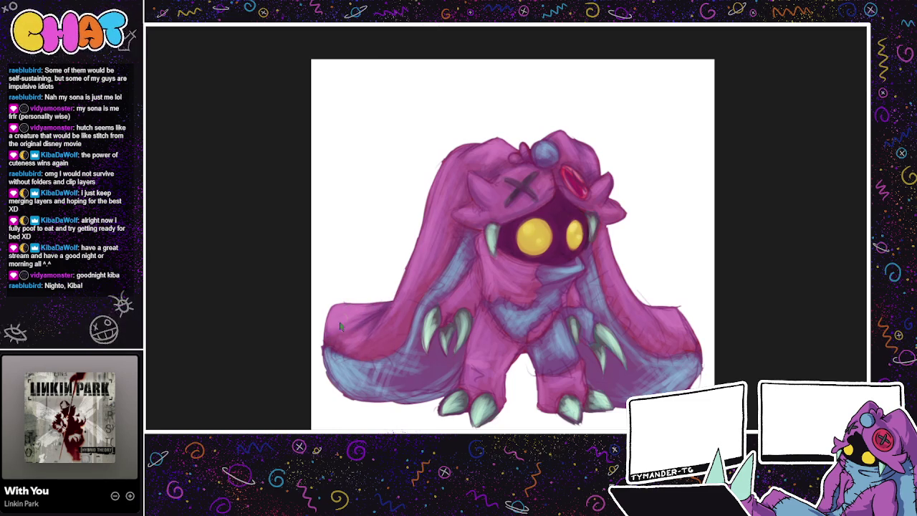
left_click_drag(335, 346, 379, 350)
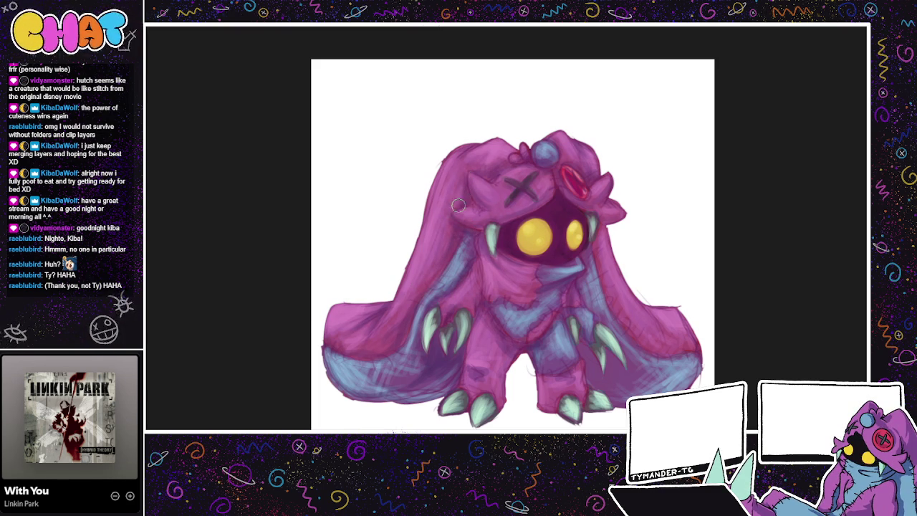
left_click_drag(326, 316, 305, 323)
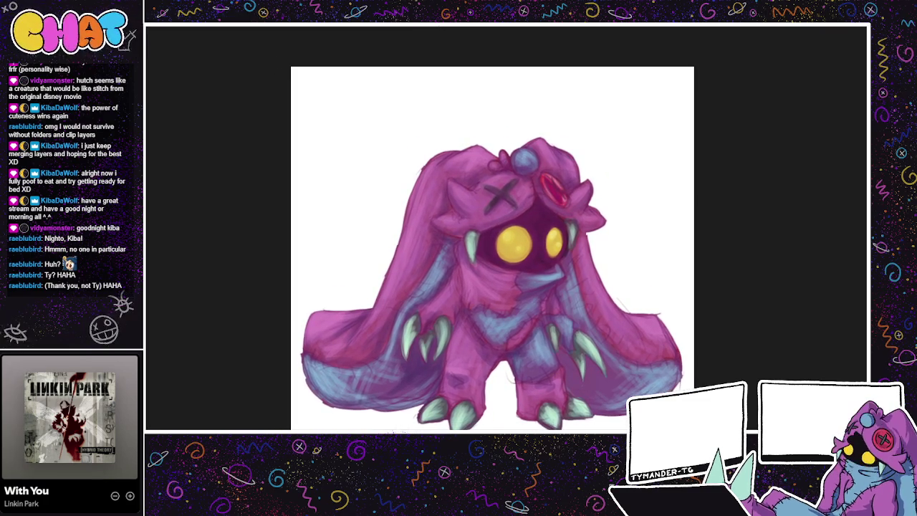
Step: Pan the canvas around to reframe the capeless creature and its cloak sketch
left_click_drag(610, 254, 596, 248)
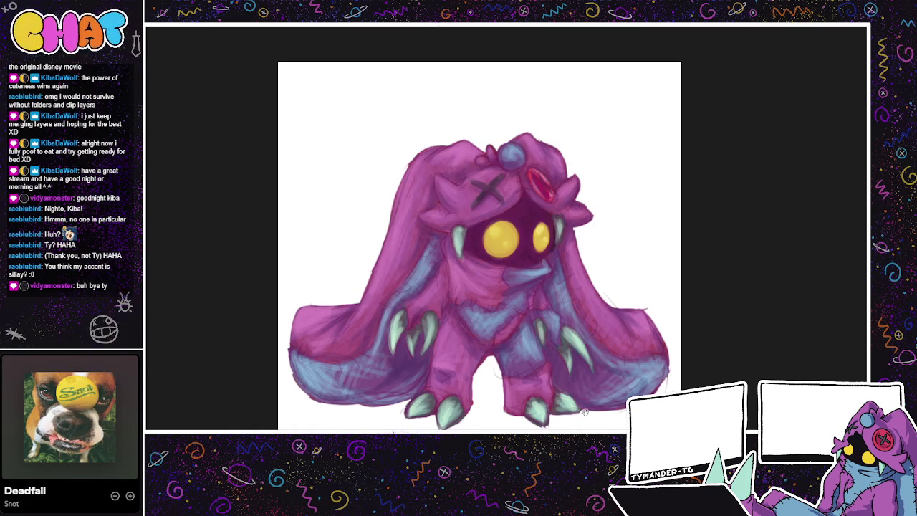
left_click_drag(585, 412, 598, 439)
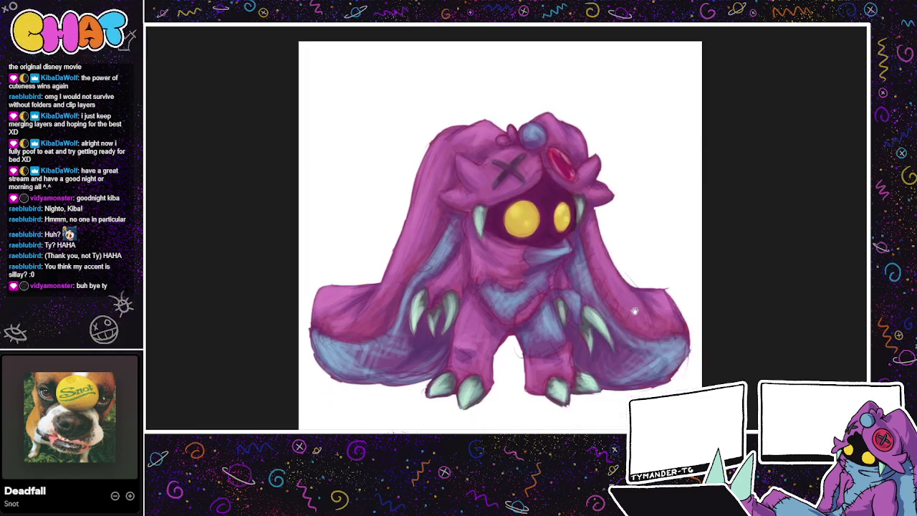
mouse_move(591, 358)
left_mouse_down()
mouse_move(658, 337)
mouse_move(669, 306)
left_mouse_up()
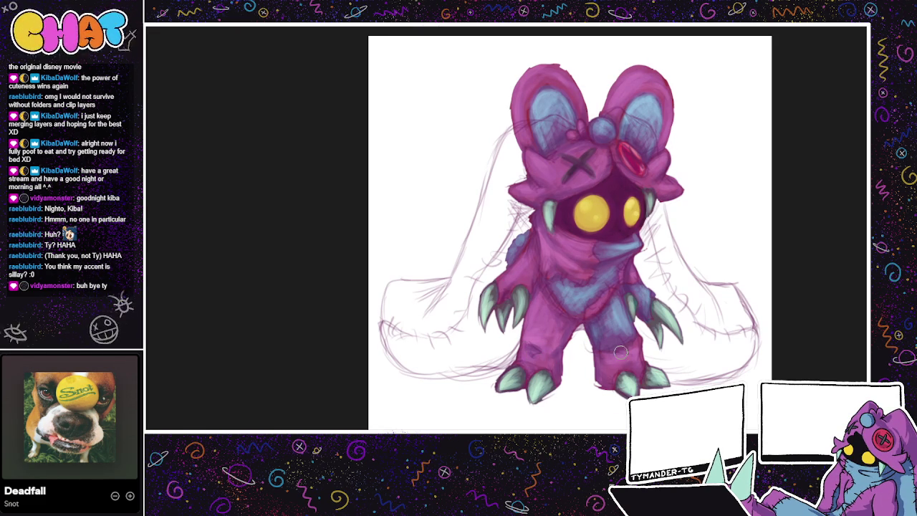
Step: Hide the painted cloak, then show it again and recentre the view
left_click_drag(666, 319, 590, 342)
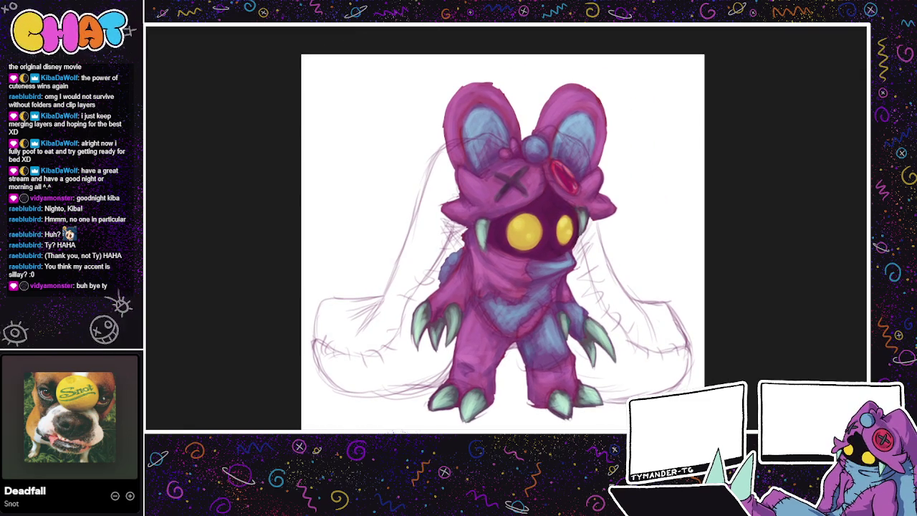
key("ctrl+comma")
key("ctrl+comma")
left_click_drag(700, 422, 617, 409)
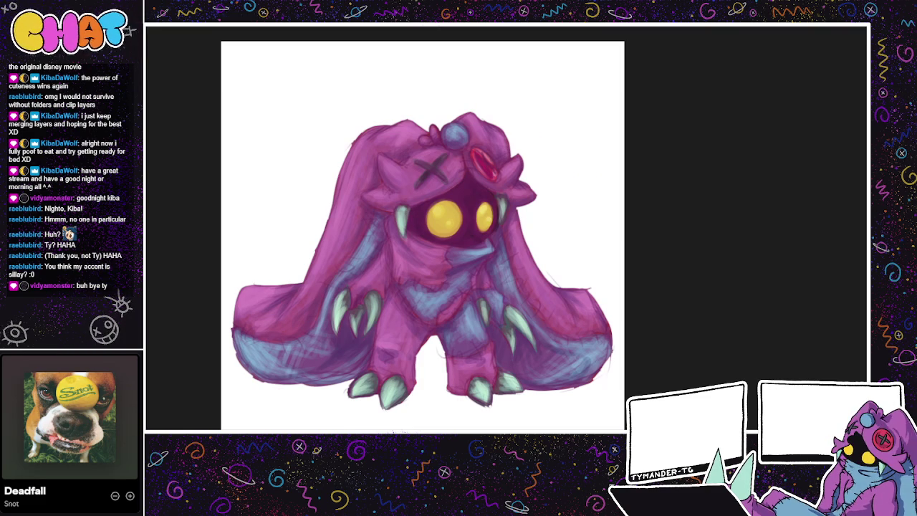
Step: Tilt the canvas and try shadow strokes under the creature, undoing the misfires
left_click_drag(423, 236, 402, 187)
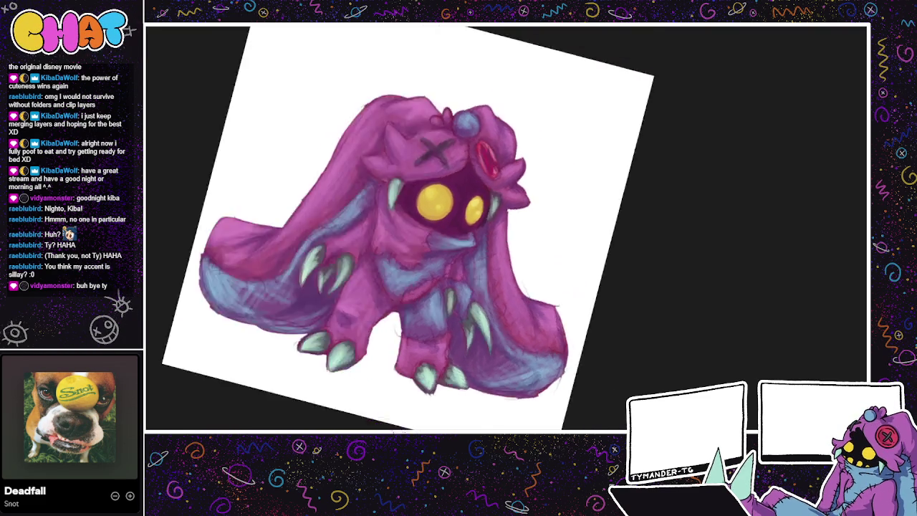
scroll(467, 423, "down", 3)
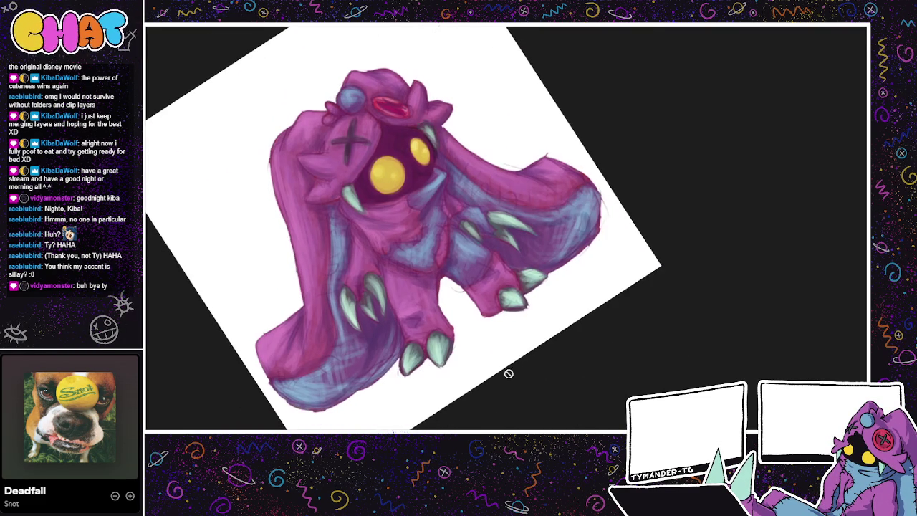
scroll(514, 379, "up", 3)
scroll(527, 411, "down", 3)
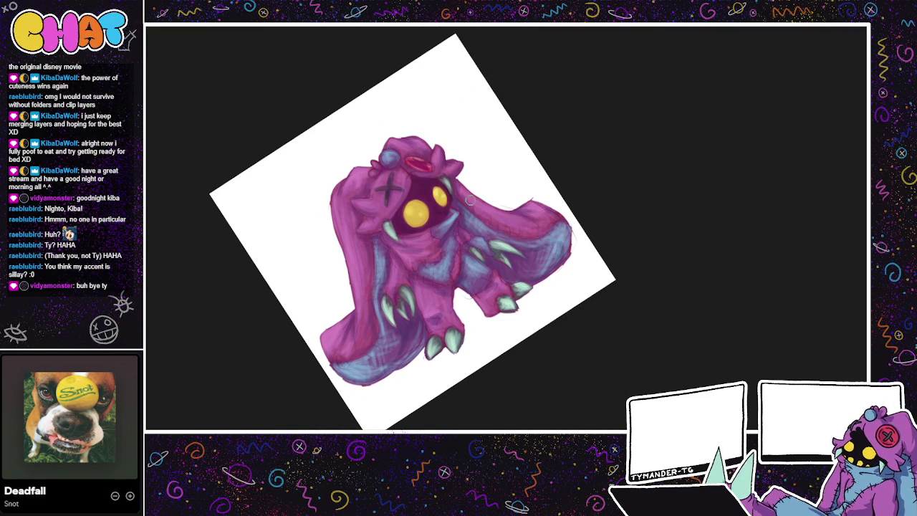
left_click_drag(584, 243, 570, 251)
left_click_drag(478, 306, 456, 319)
key("ctrl+z")
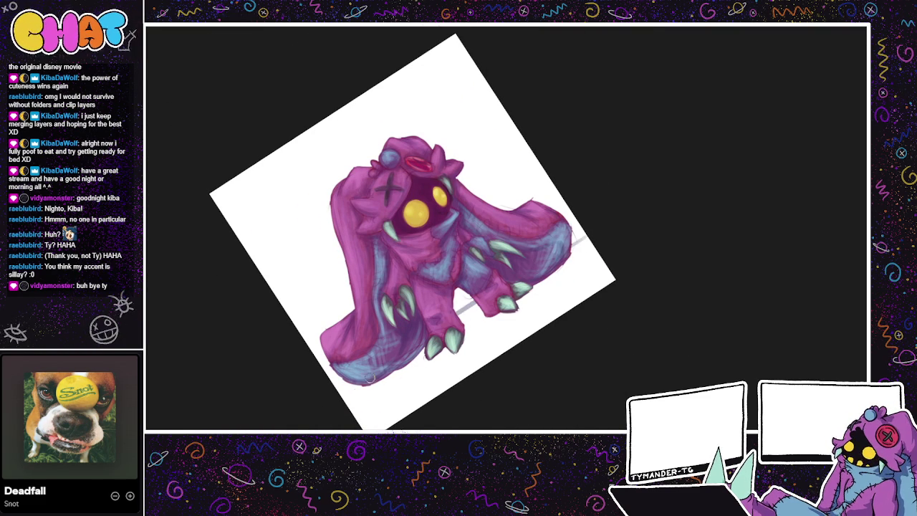
left_click_drag(355, 408, 440, 365)
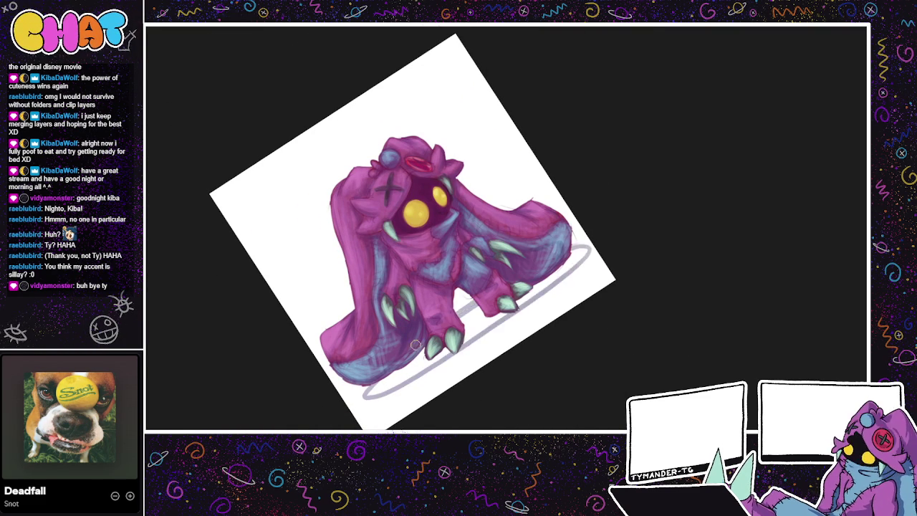
key("ctrl+z")
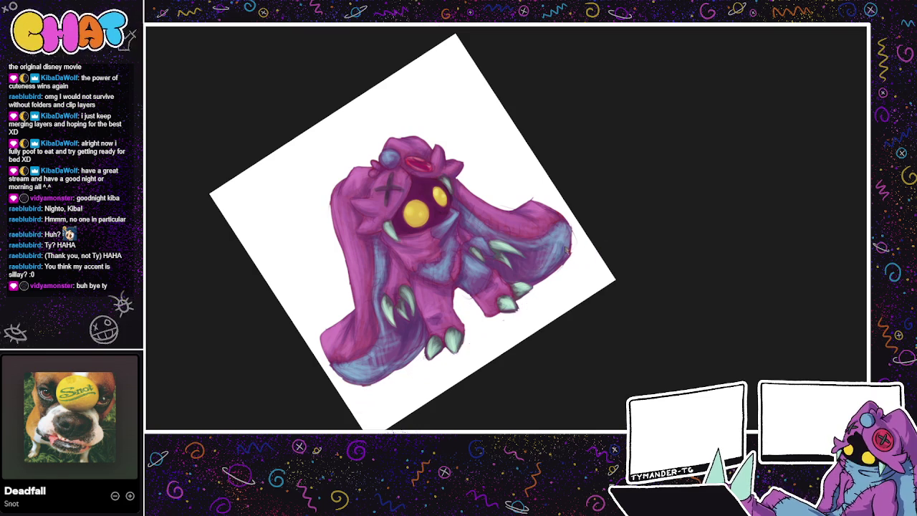
left_click_drag(363, 396, 437, 364)
key("ctrl+z")
key("ctrl+z")
Step: Paint a soft grey elliptical ground shadow, darkest along the creature's right legs
left_click_drag(519, 264, 520, 278)
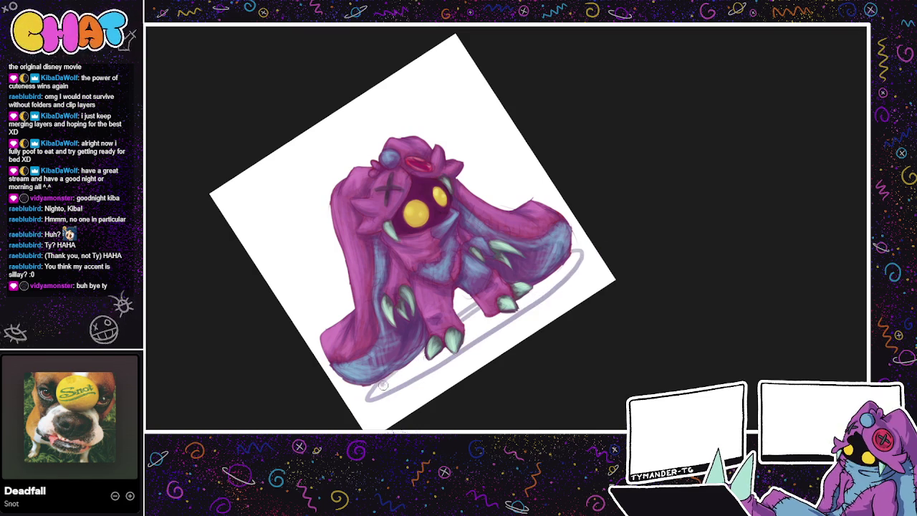
mouse_move(387, 380)
left_mouse_down()
mouse_move(414, 373)
mouse_move(462, 323)
left_mouse_up()
mouse_move(540, 273)
left_mouse_down()
mouse_move(513, 308)
mouse_move(524, 305)
left_mouse_up()
left_click_drag(473, 337, 550, 276)
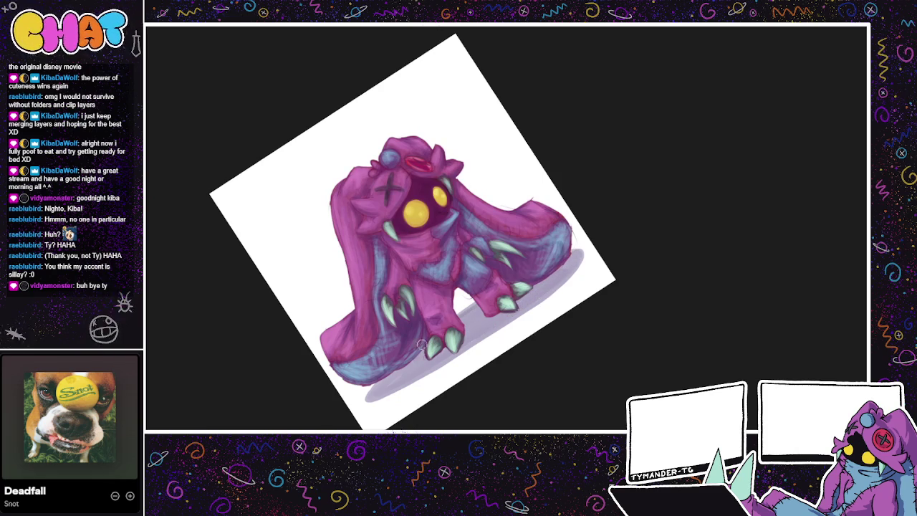
left_click_drag(573, 259, 536, 303)
mouse_move(577, 254)
left_mouse_down()
mouse_move(534, 302)
mouse_move(416, 379)
left_mouse_up()
mouse_move(455, 359)
left_mouse_down()
mouse_move(369, 393)
mouse_move(473, 318)
mouse_move(373, 396)
mouse_move(448, 349)
left_mouse_up()
left_click_drag(414, 378, 574, 258)
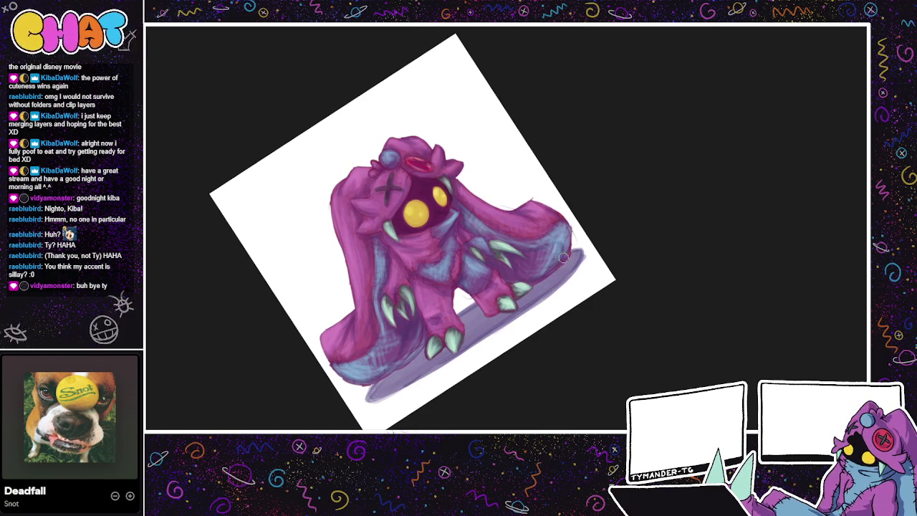
Step: Fill gaps in the shadow and deepen the right side, undoing stray background strokes
left_click_drag(514, 316, 550, 297)
left_click_drag(466, 344, 557, 294)
mouse_move(452, 362)
left_mouse_down()
mouse_move(556, 303)
mouse_move(495, 347)
left_mouse_up()
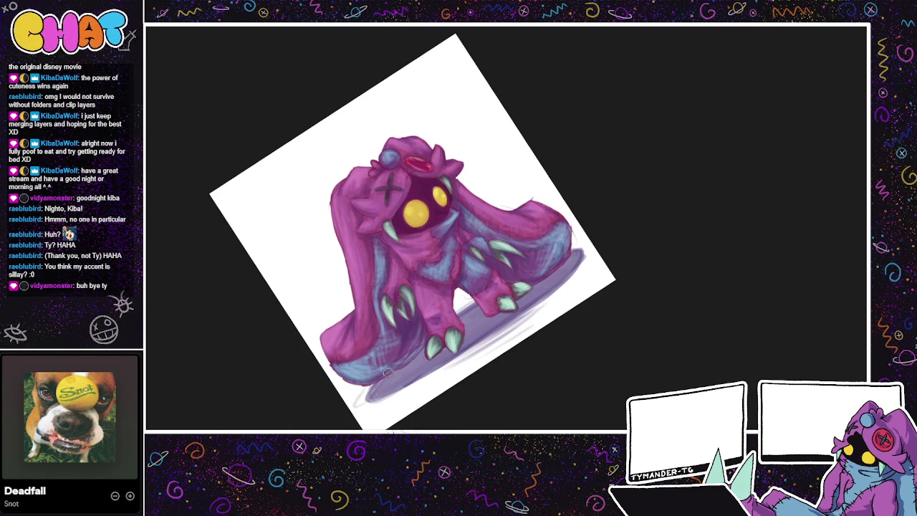
left_click_drag(363, 395, 412, 375)
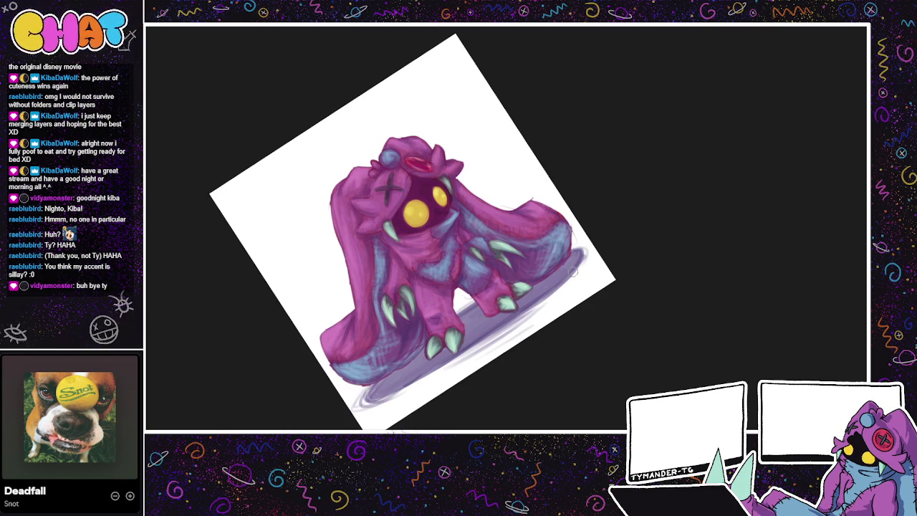
mouse_move(577, 247)
left_mouse_down()
mouse_move(559, 297)
mouse_move(567, 275)
mouse_move(586, 316)
mouse_move(591, 288)
left_mouse_up()
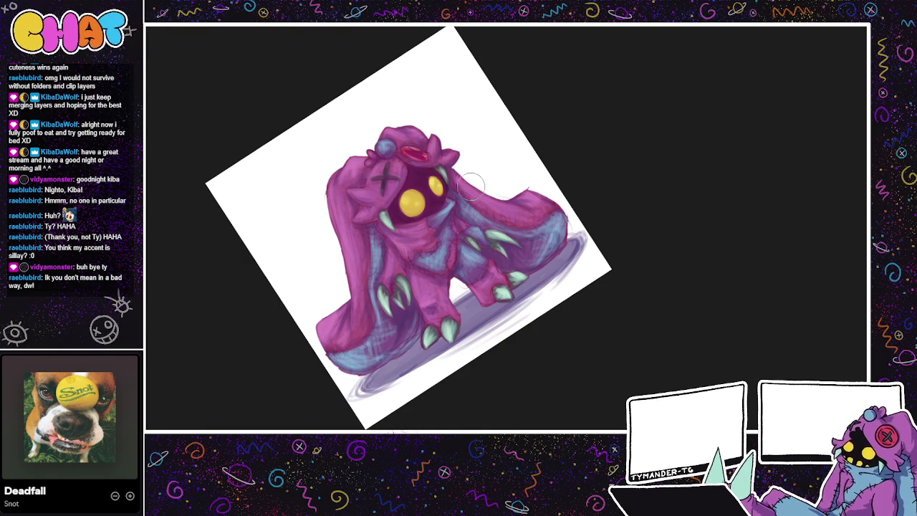
mouse_move(440, 36)
left_mouse_down()
mouse_move(212, 207)
mouse_move(242, 210)
mouse_move(256, 250)
left_mouse_up()
key("ctrl+z")
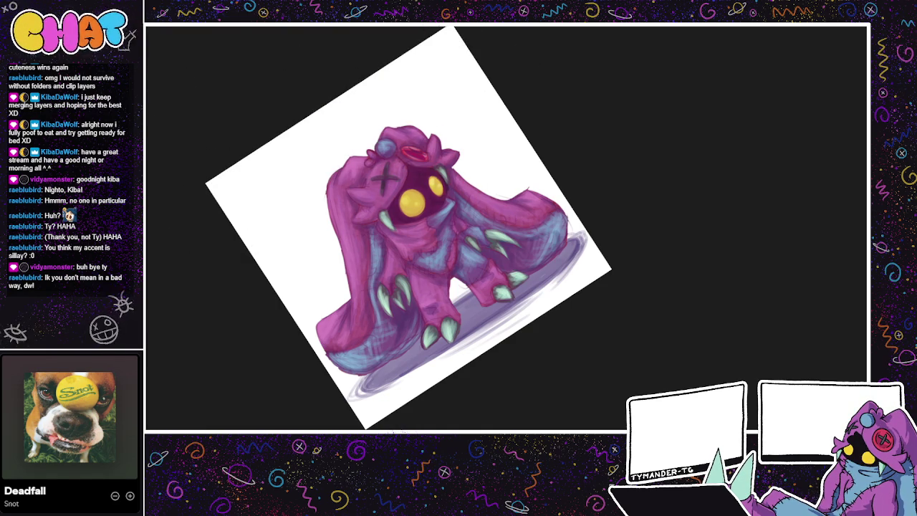
Step: Hide the painting and white background, then darken the background and reshow the painting
key("Delete")
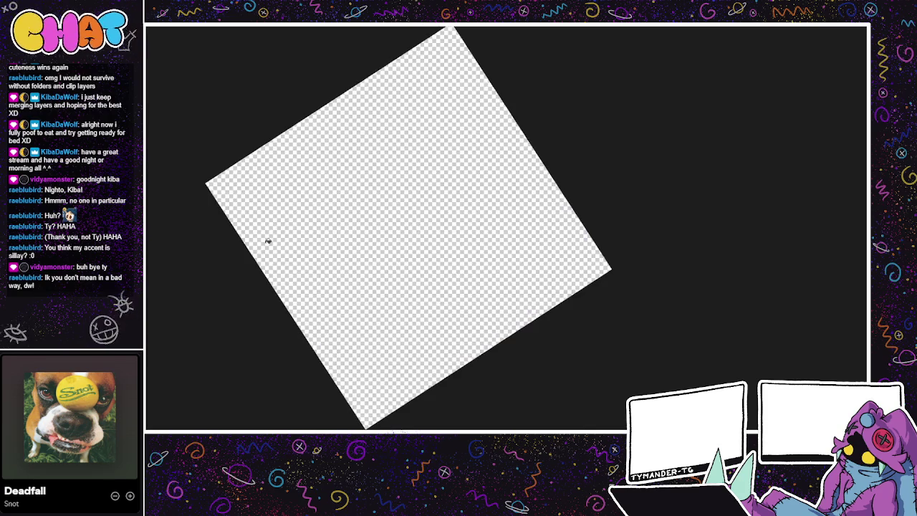
key("ctrl+z")
key("ctrl+z")
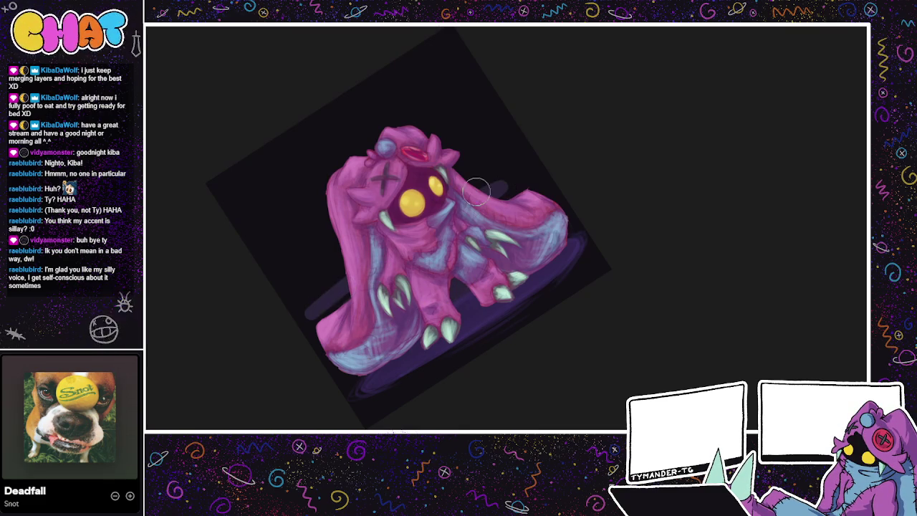
Step: Paint a soft purple glow rim along the creature's left edge, head and legs
left_click_drag(347, 297, 325, 195)
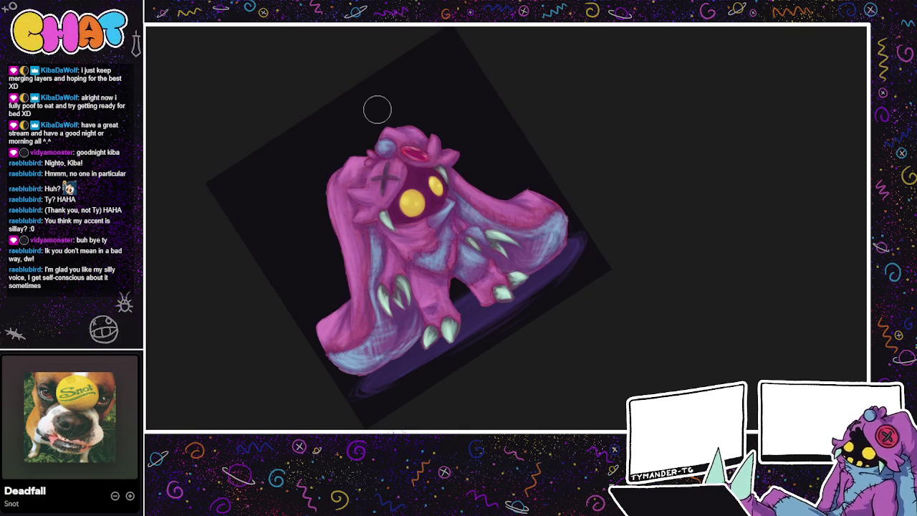
left_click_drag(339, 192, 324, 314)
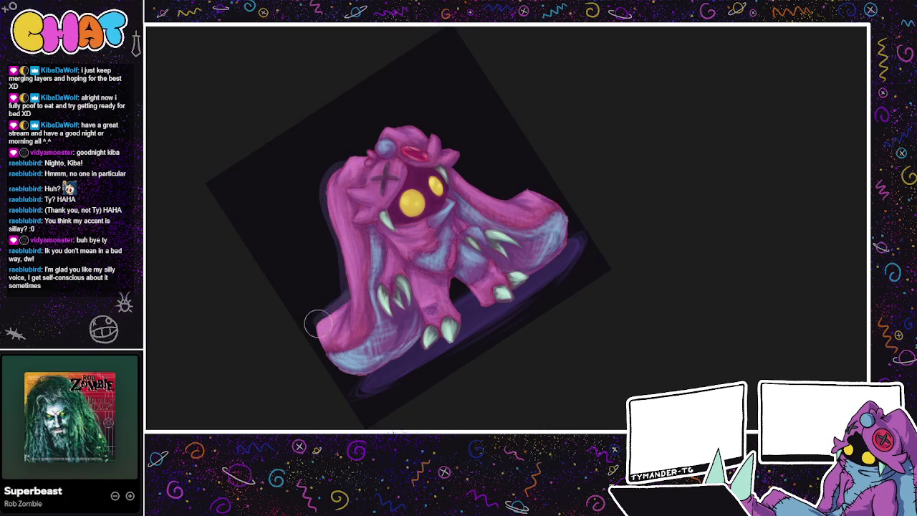
mouse_move(324, 314)
left_mouse_down()
mouse_move(351, 363)
mouse_move(315, 336)
mouse_move(337, 301)
mouse_move(314, 327)
mouse_move(357, 374)
mouse_move(349, 274)
mouse_move(334, 311)
mouse_move(344, 281)
mouse_move(322, 188)
mouse_move(348, 163)
mouse_move(377, 161)
mouse_move(367, 150)
mouse_move(394, 128)
mouse_move(439, 144)
mouse_move(451, 171)
mouse_move(456, 161)
mouse_move(494, 197)
left_mouse_up()
mouse_move(461, 129)
left_mouse_down()
mouse_move(448, 172)
mouse_move(476, 186)
mouse_move(530, 190)
mouse_move(523, 184)
mouse_move(566, 222)
mouse_move(563, 243)
mouse_move(519, 188)
left_mouse_up()
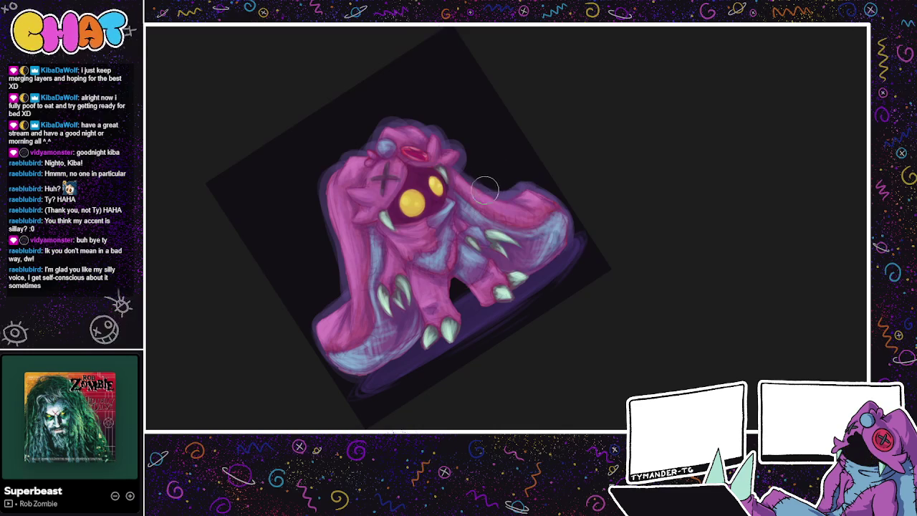
left_click_drag(462, 283, 444, 308)
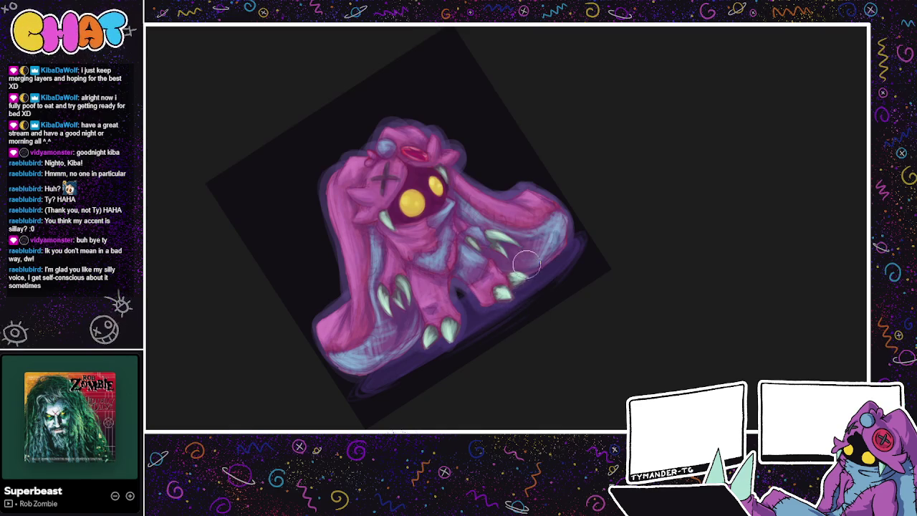
mouse_move(505, 251)
left_mouse_down()
mouse_move(605, 387)
mouse_move(631, 394)
left_mouse_up()
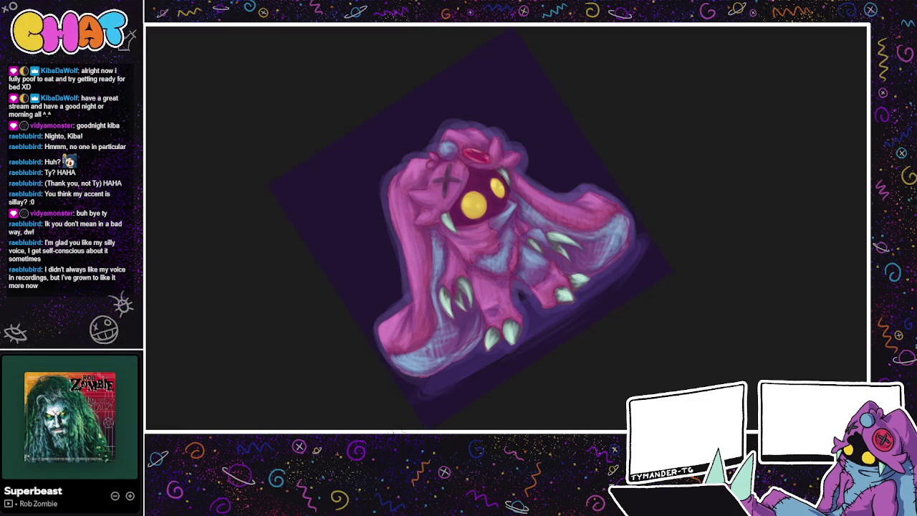
mouse_move(589, 425)
left_mouse_down()
mouse_move(537, 426)
mouse_move(536, 411)
mouse_move(533, 420)
mouse_move(557, 406)
left_mouse_up()
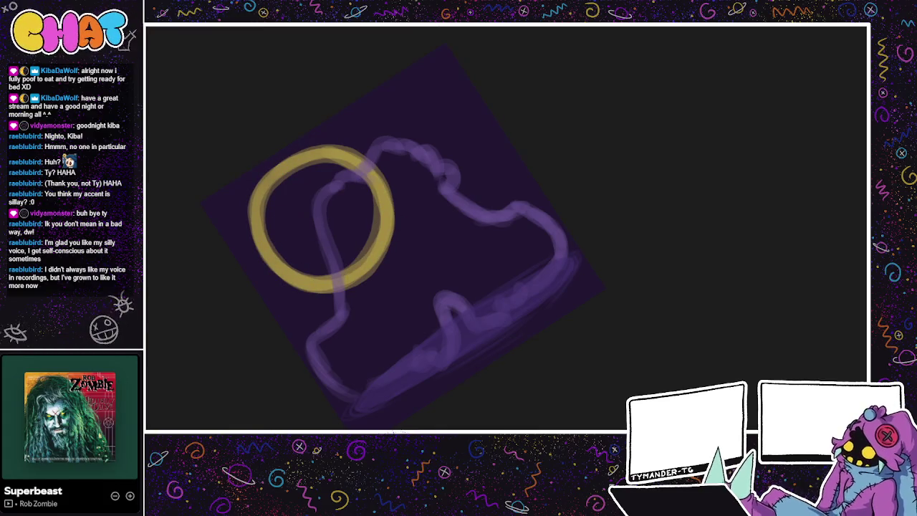
Step: Draw a short stroke, small circle and thin curve inside the yellow ring, undoing misfires
mouse_move(267, 246)
left_mouse_down()
mouse_move(318, 241)
mouse_move(295, 259)
left_mouse_up()
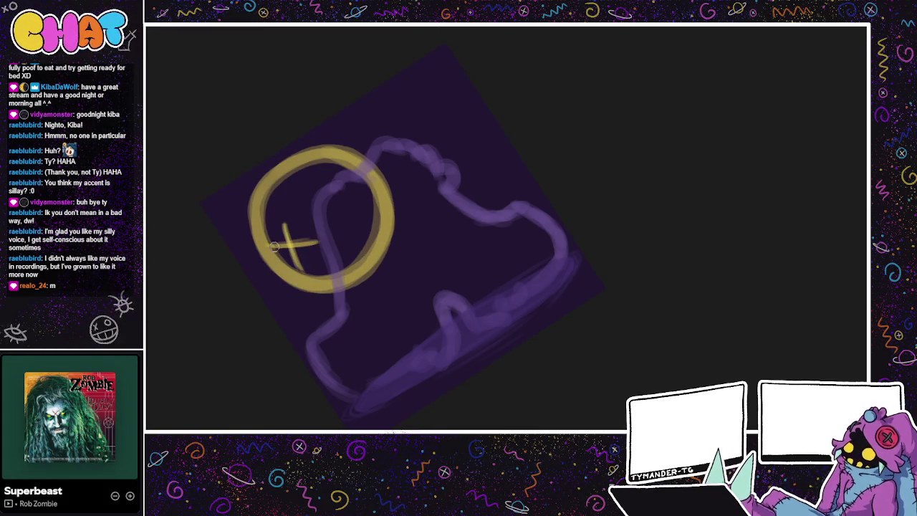
mouse_move(303, 178)
left_mouse_down()
mouse_move(298, 167)
mouse_move(300, 205)
left_mouse_up()
key("ctrl+z")
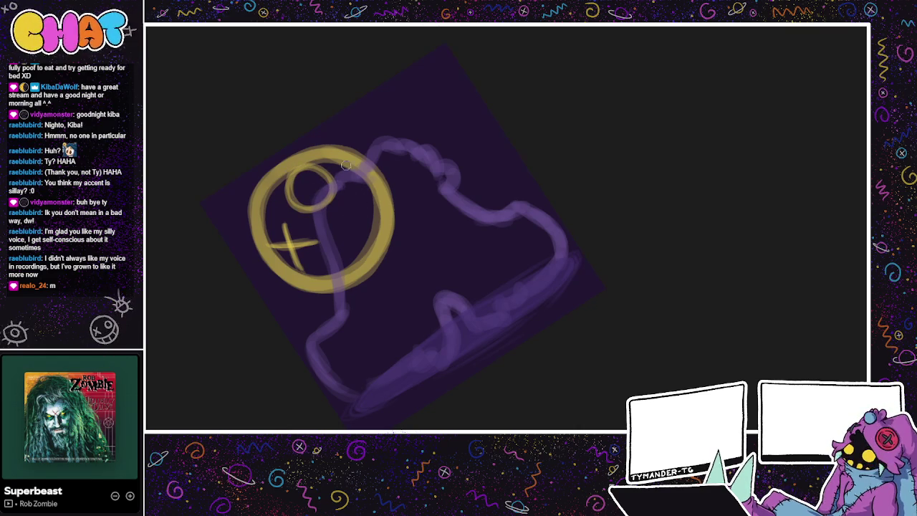
left_click_drag(345, 167, 310, 278)
mouse_move(344, 182)
left_mouse_down()
mouse_move(310, 286)
mouse_move(344, 194)
left_mouse_up()
key("ctrl+z")
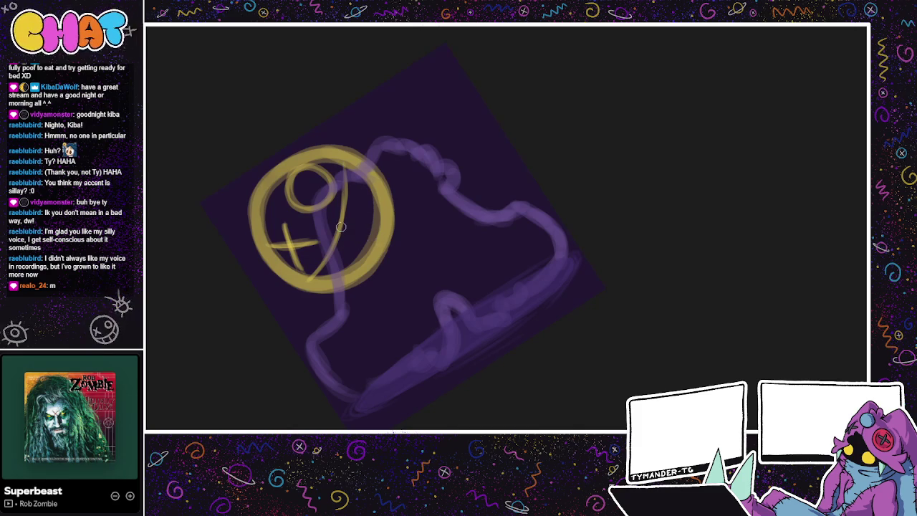
Step: Add faint yellow hatch lines and a lower-right stroke to the sigil, then undo the last change
left_click_drag(378, 238, 348, 228)
mouse_move(358, 194)
left_mouse_down()
mouse_move(347, 203)
mouse_move(360, 213)
mouse_move(350, 204)
left_mouse_up()
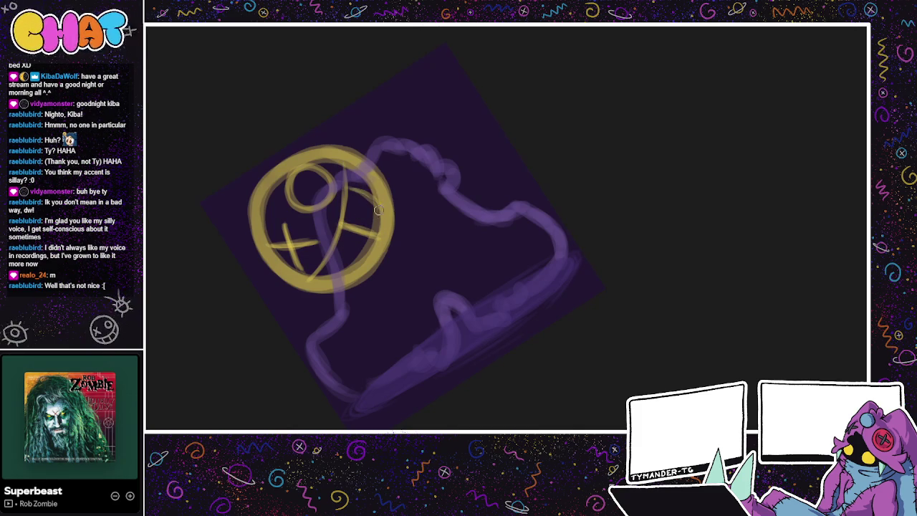
mouse_move(356, 267)
left_mouse_down()
mouse_move(342, 266)
mouse_move(359, 301)
left_mouse_up()
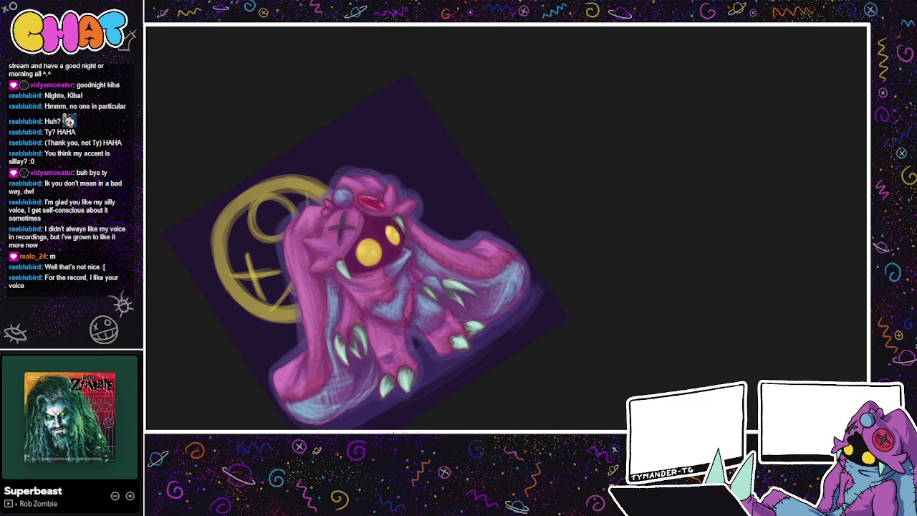
key("ctrl+z")
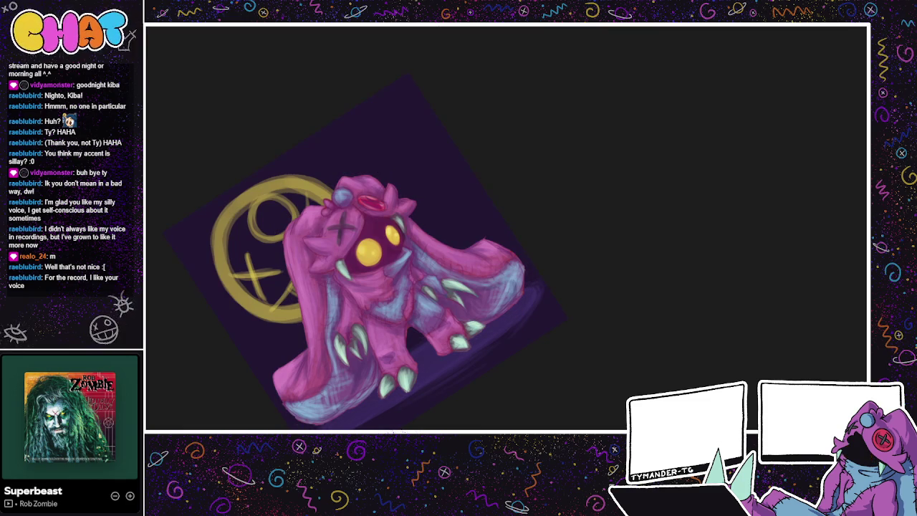
Step: Restore the pale blue glow outline, then undo it to remove the bluish halo
key("ctrl+shift+z")
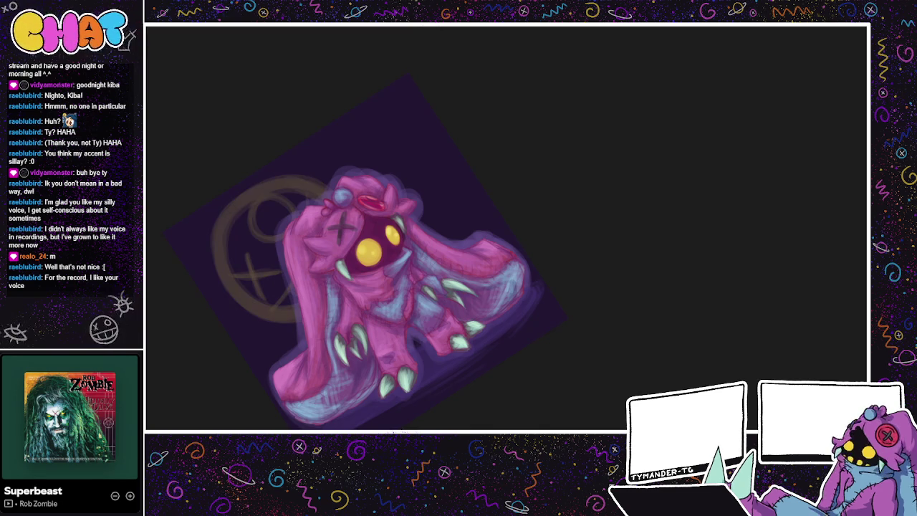
scroll(374, 297, "up", 2)
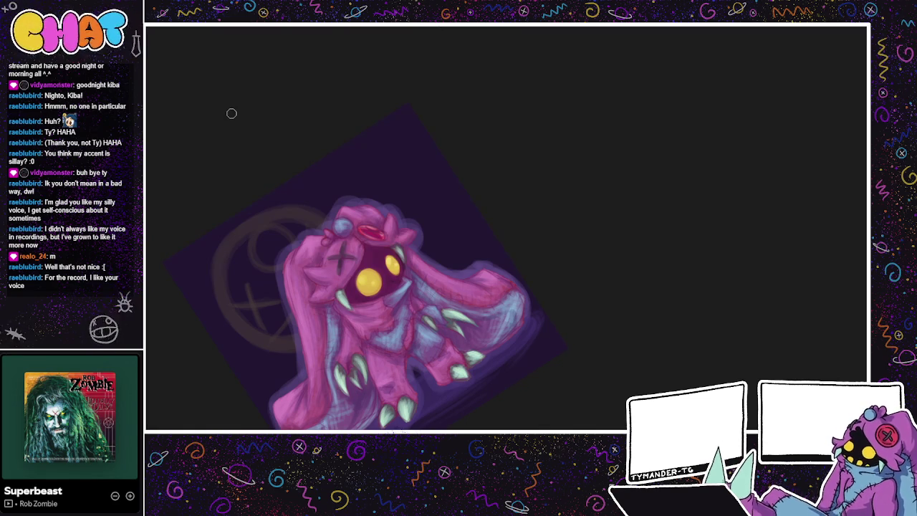
key("ctrl+z")
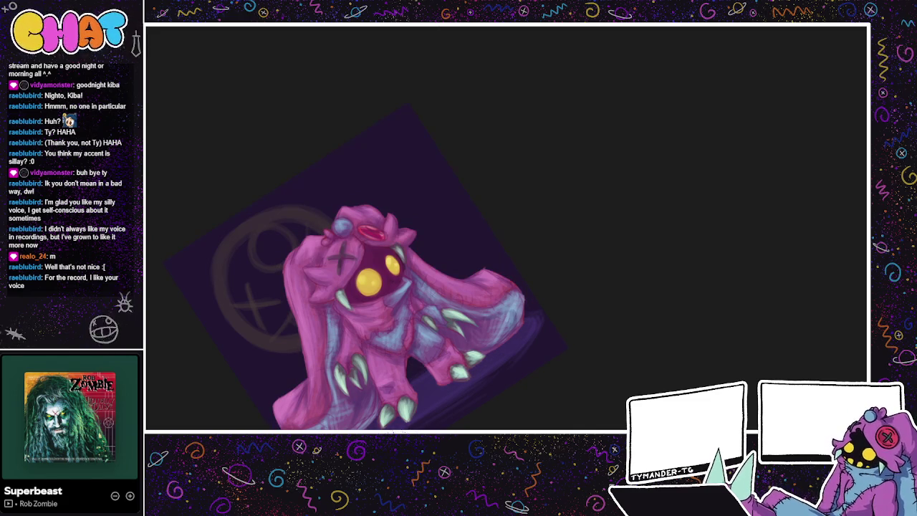
Step: Reveal the large-eared pose and paint blue shading on the creature's left side
key("ctrl+z")
key("ctrl+z")
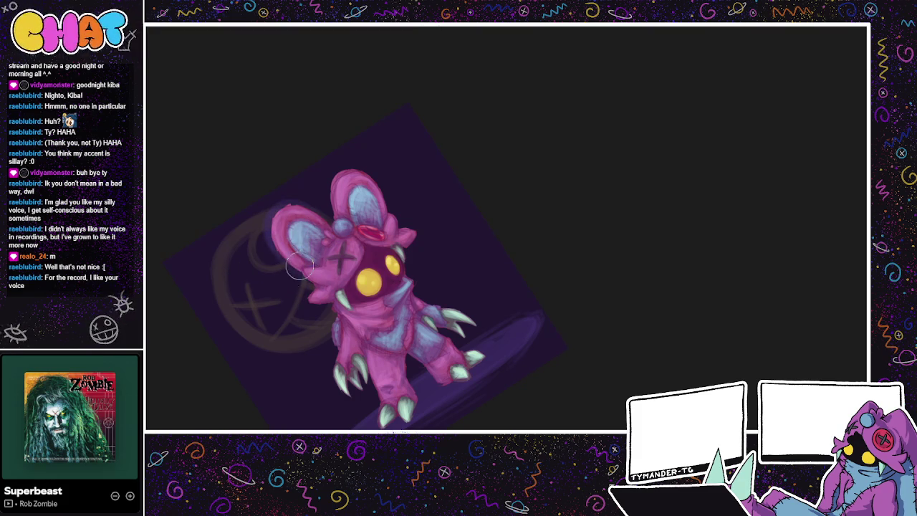
left_click_drag(310, 290, 342, 308)
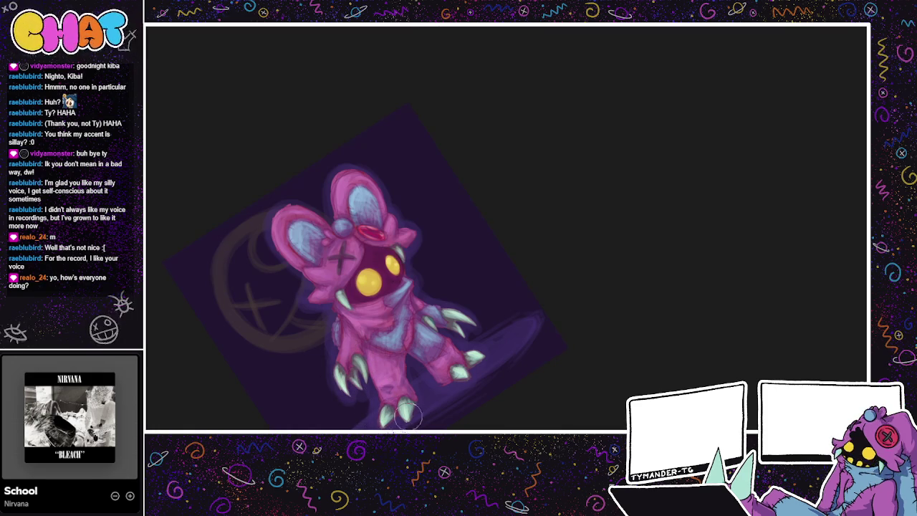
left_click_drag(407, 362, 335, 255)
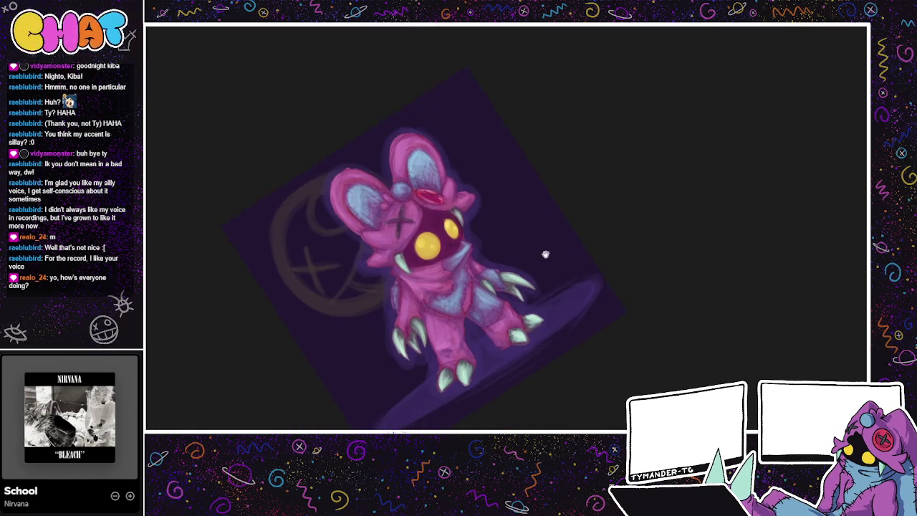
mouse_move(570, 334)
left_mouse_down()
mouse_move(583, 326)
mouse_move(576, 372)
left_mouse_up()
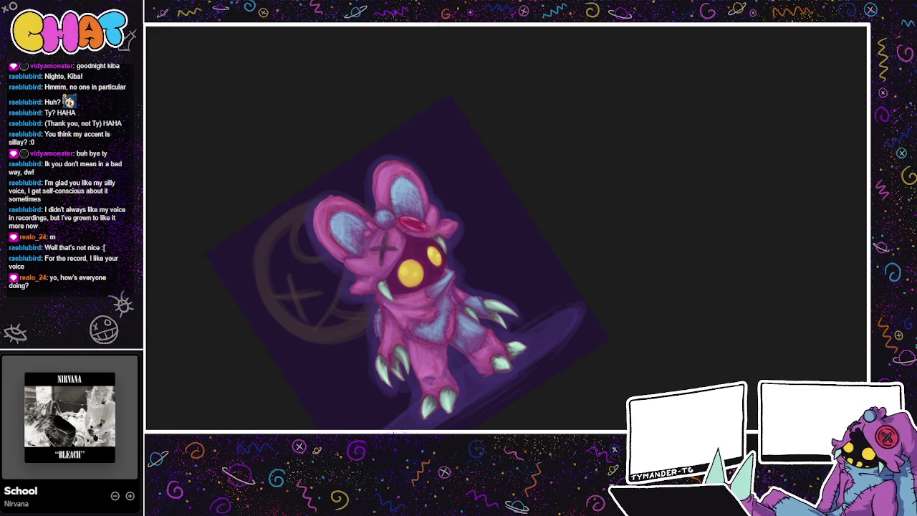
key("Delete")
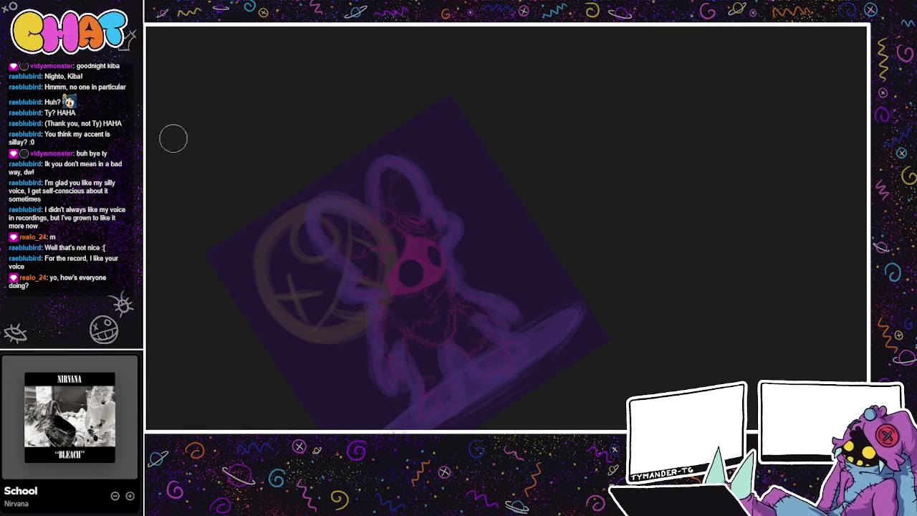
key("ctrl+z")
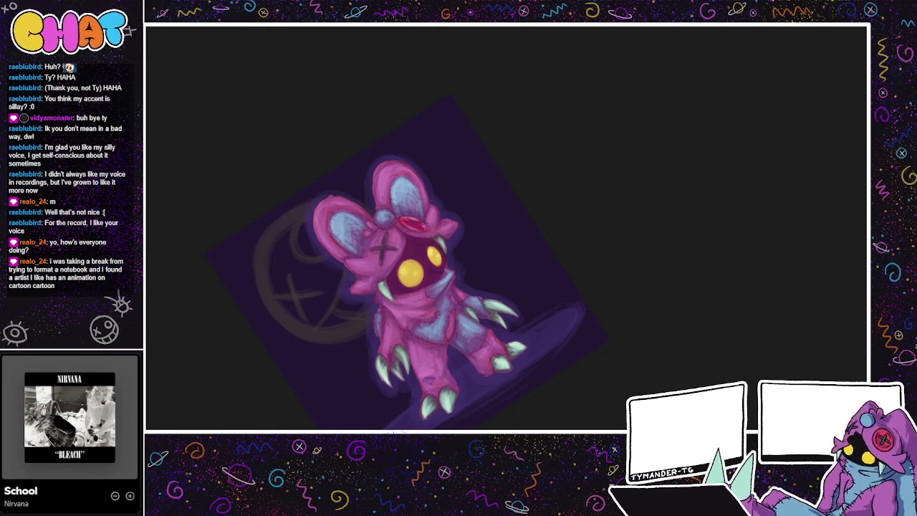
key("ctrl+Tab")
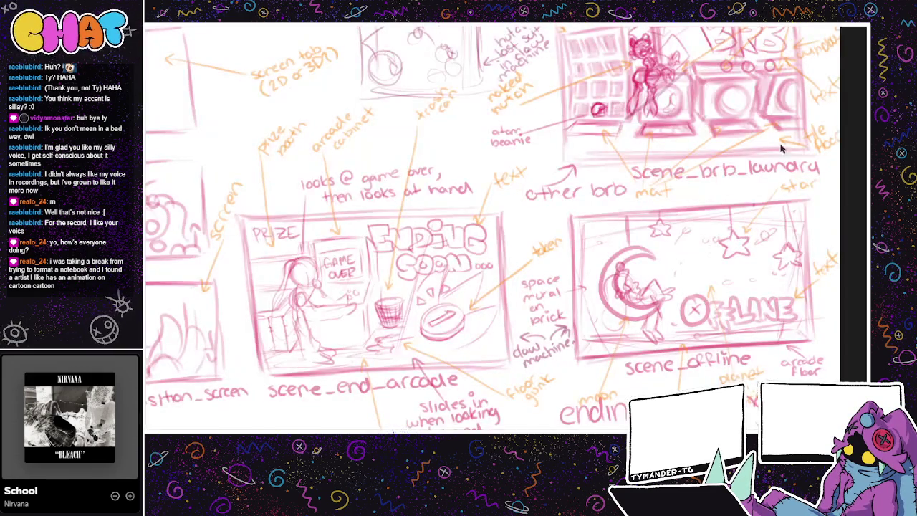
Step: Zoom out to see more of the storyboard sketch
key("ctrl+minus")
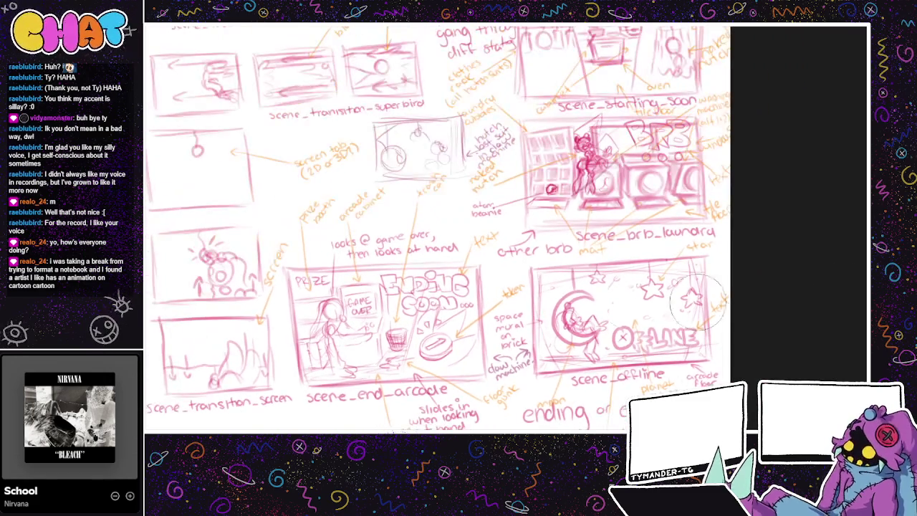